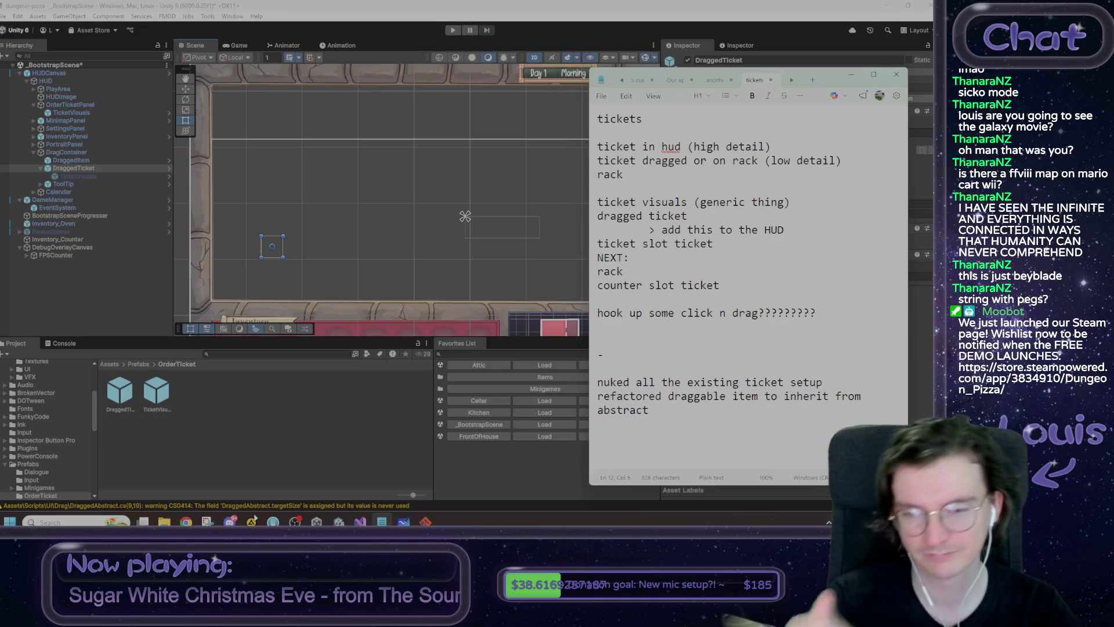
# Bring the Unity editor in front of the Notepad notes and nudge the scene view.
pyautogui.click(695, 8)
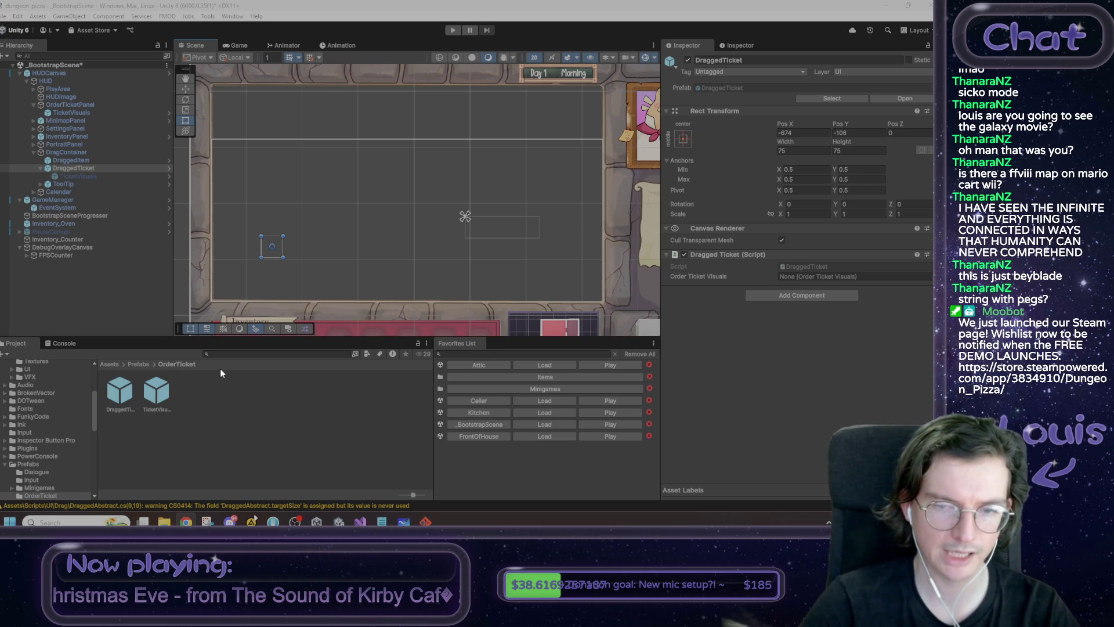
pyautogui.moveTo(412, 240)
pyautogui.mouseDown()
pyautogui.moveTo(418, 264)
pyautogui.moveTo(431, 263)
pyautogui.mouseUp()
# Launch GIMP 2.10.38 by searching 'gimp', then switch to the ticket slide rack image results.
pyautogui.press('super')
pyautogui.write('gimp')
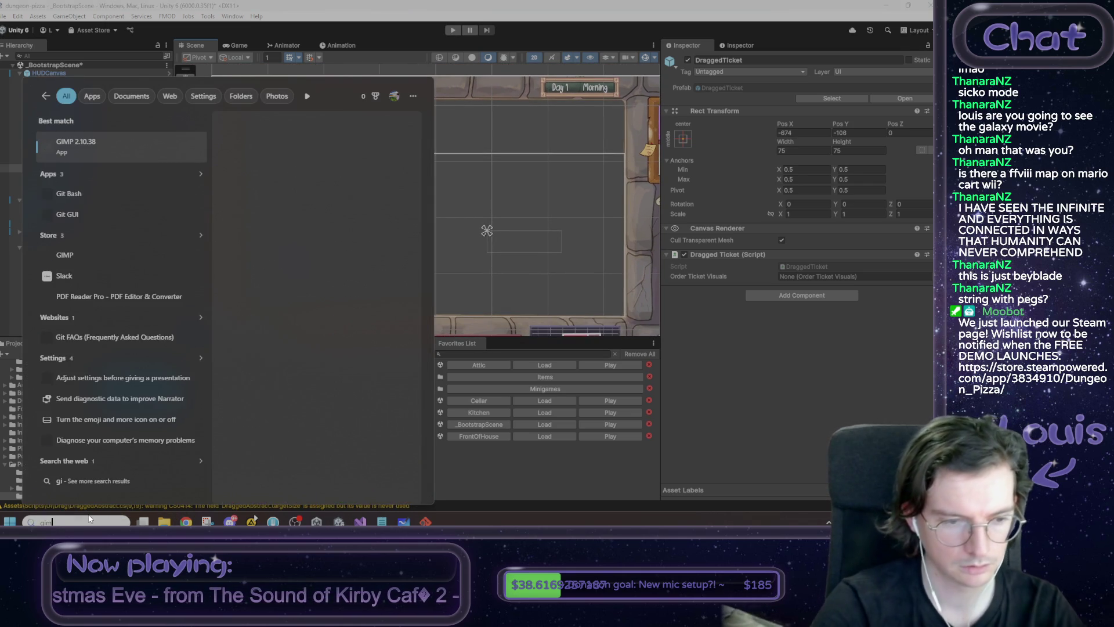
pyautogui.click(76, 145)
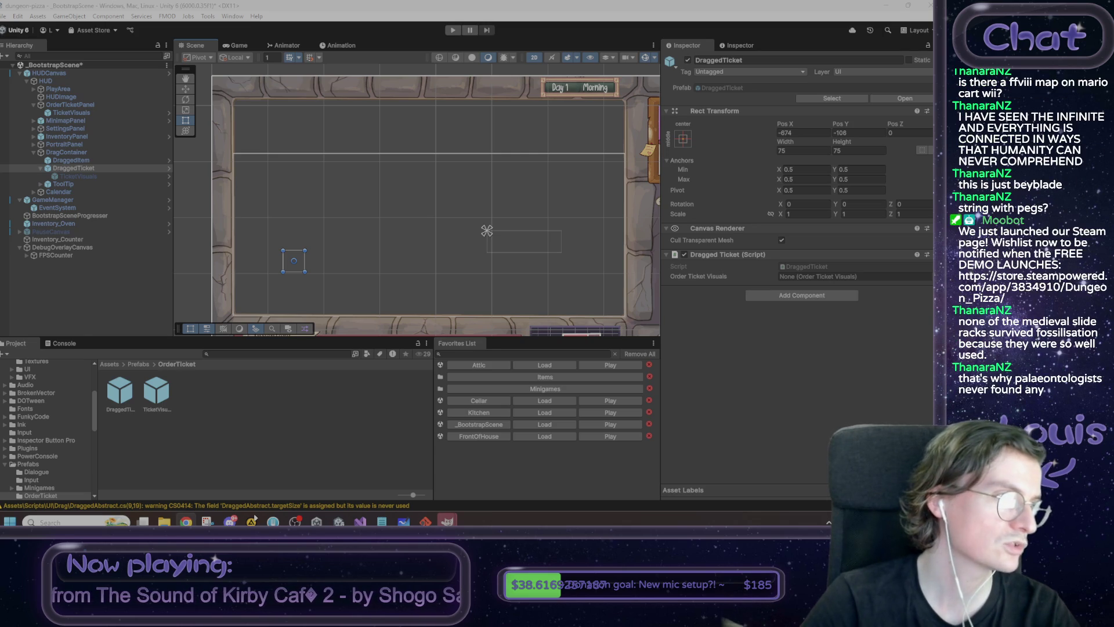
pyautogui.hotkey('alt', 'Tab')
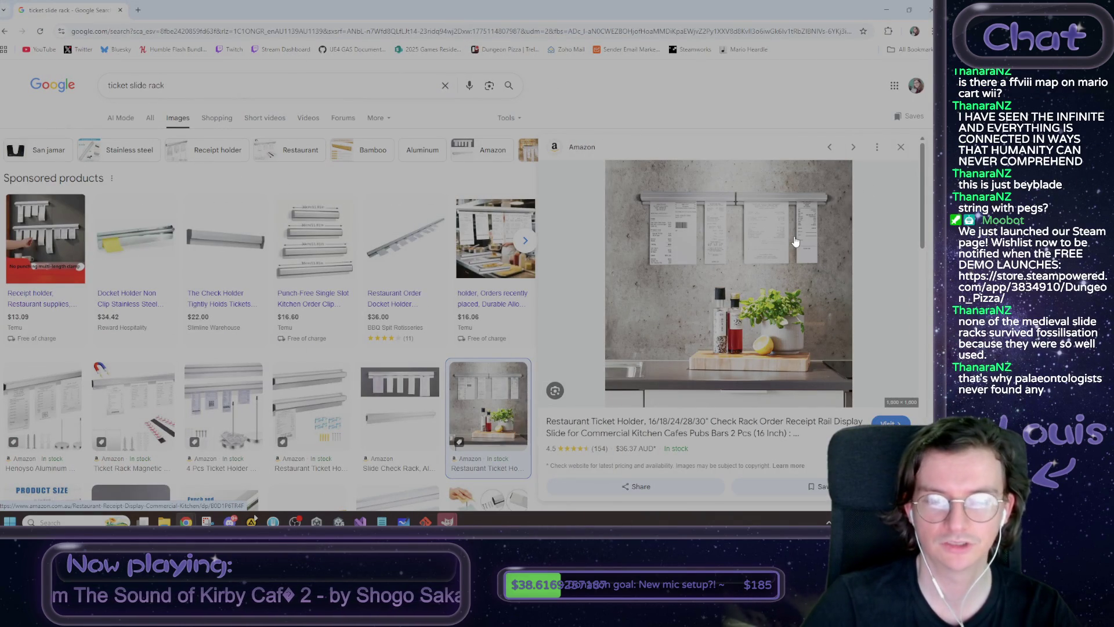
# Preview the Ticket Rack Magnetic product image, then bring GIMP to the front from the taskbar.
pyautogui.moveTo(472, 294)
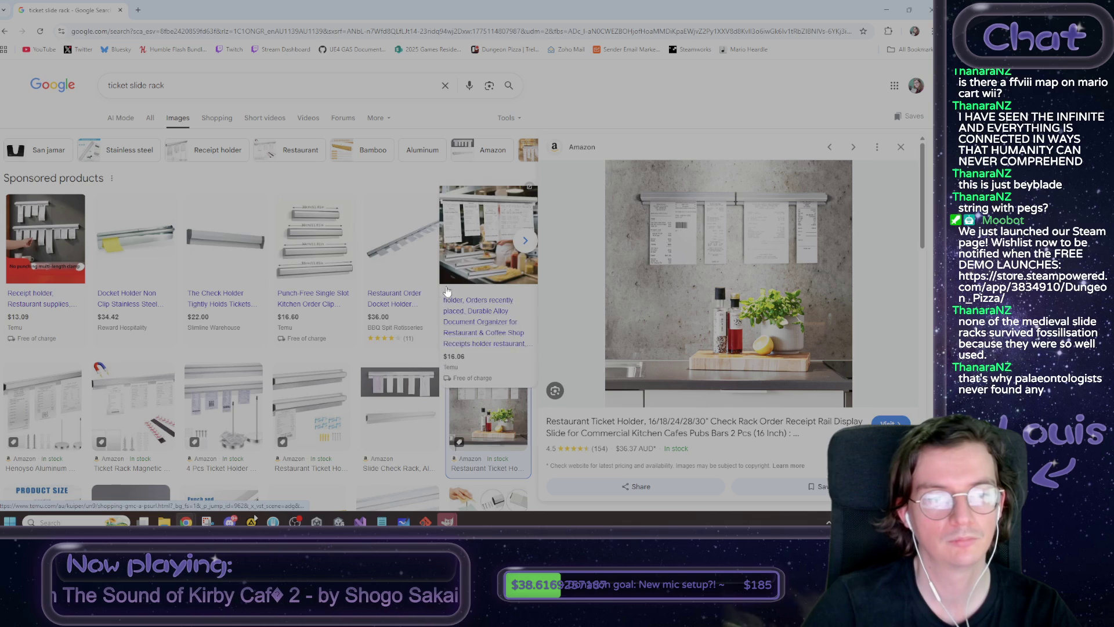
pyautogui.click(135, 403)
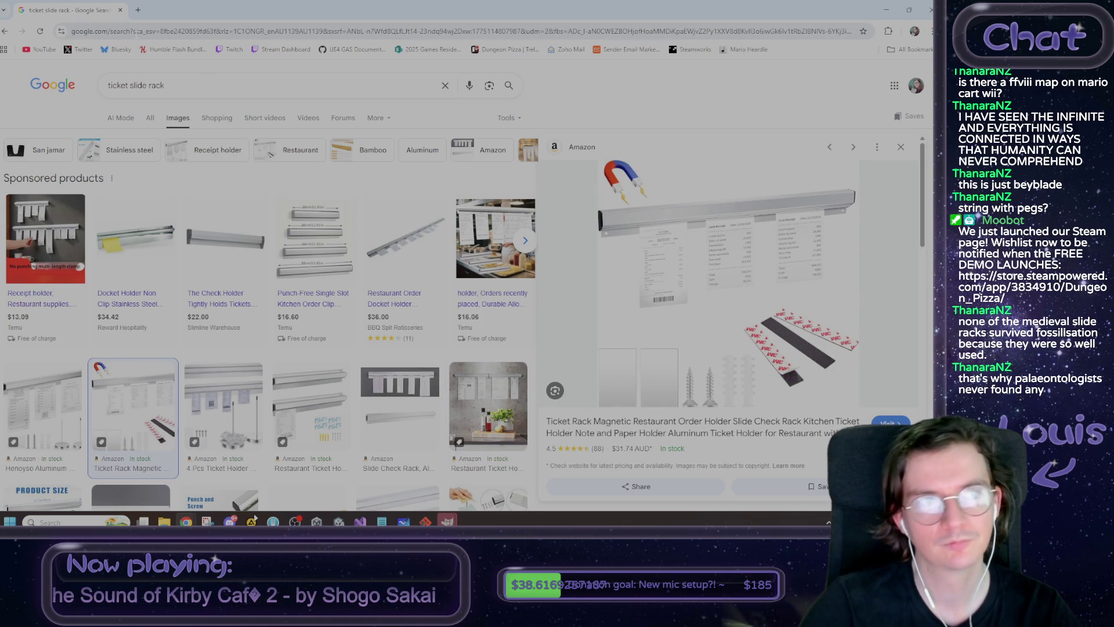
pyautogui.hotkey('alt', 'Tab')
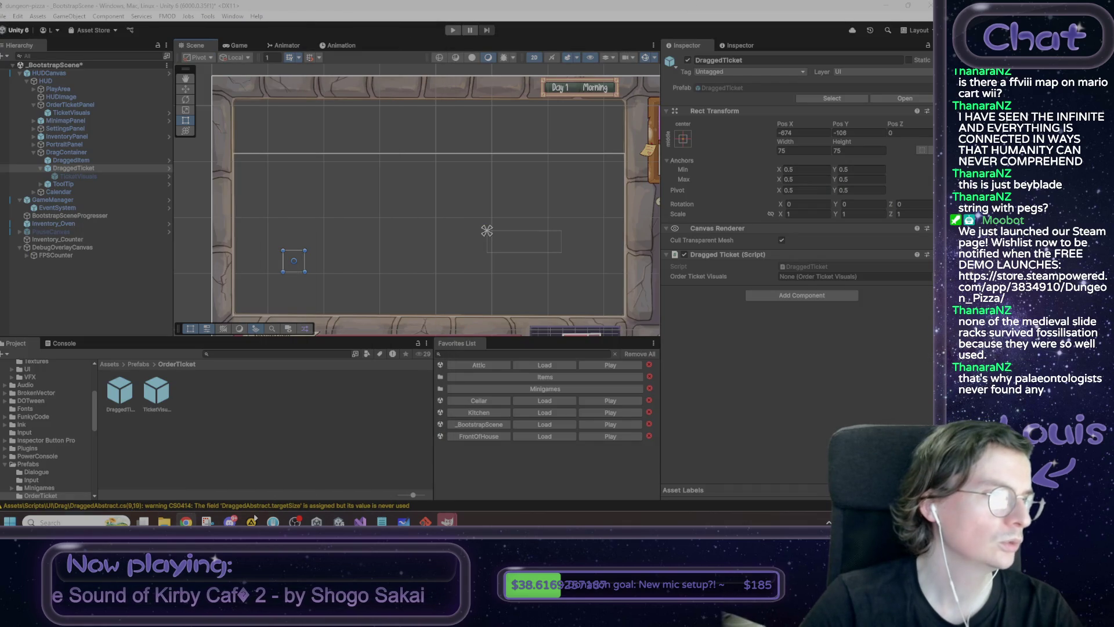
pyautogui.moveTo(455, 517)
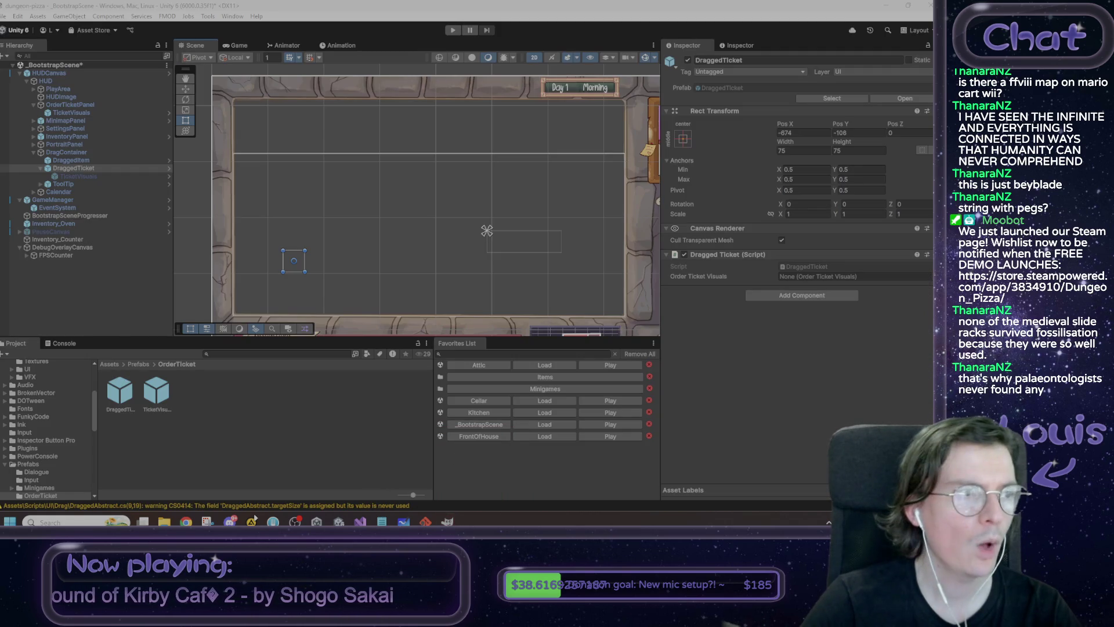
pyautogui.click(447, 521)
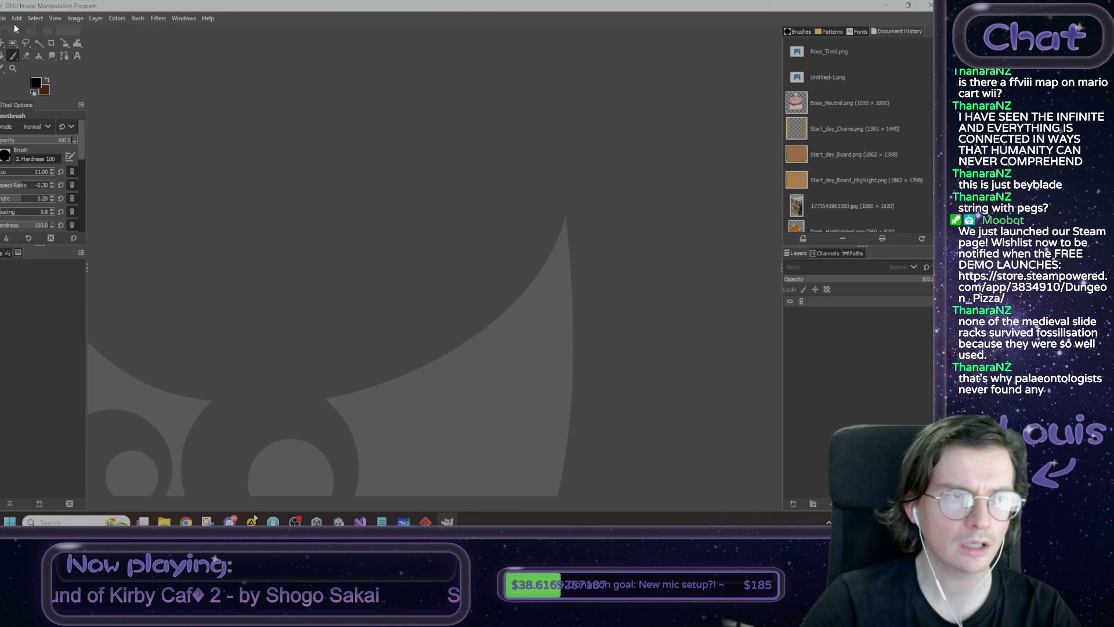
# Create a new 1920x1080 image and add an alpha channel to its background layer.
pyautogui.click(4, 18)
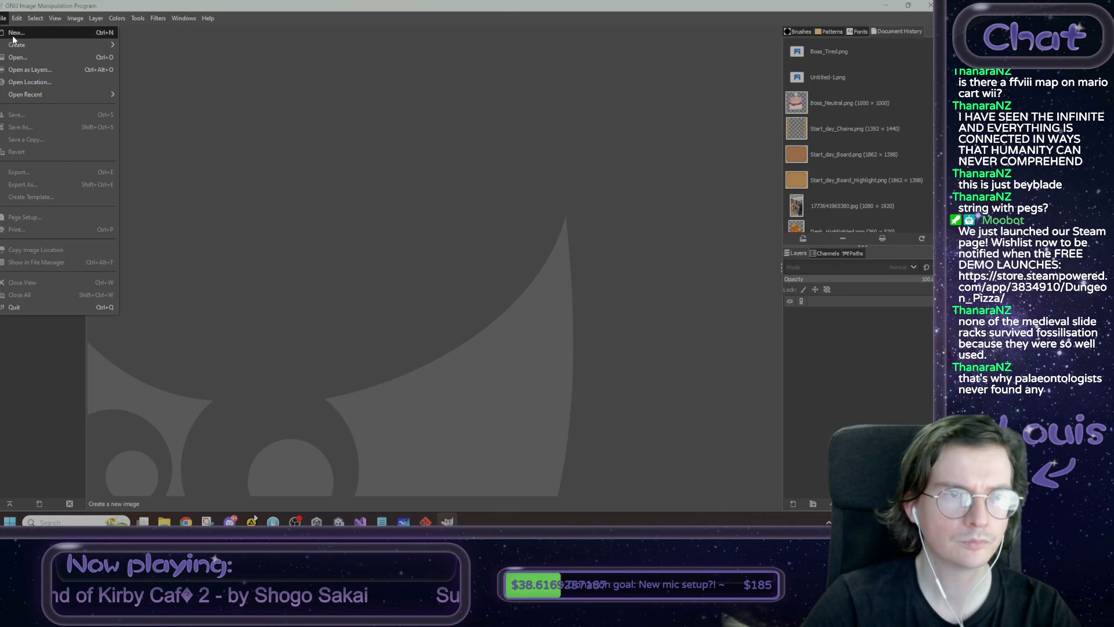
pyautogui.click(13, 35)
pyautogui.click(112, 133)
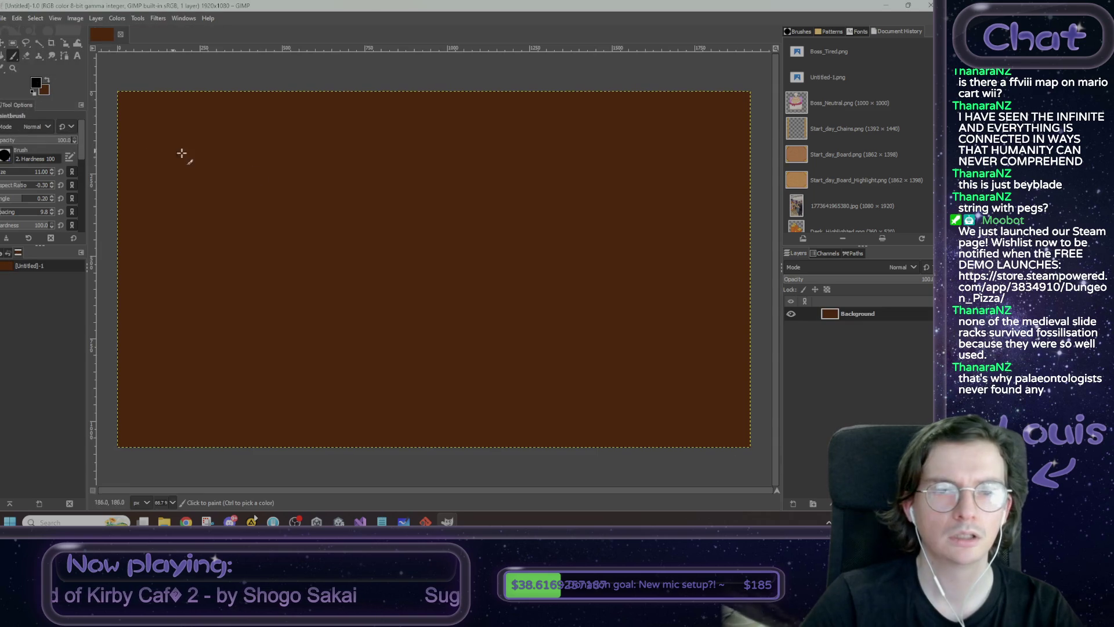
pyautogui.rightClick(860, 317)
pyautogui.click(841, 310)
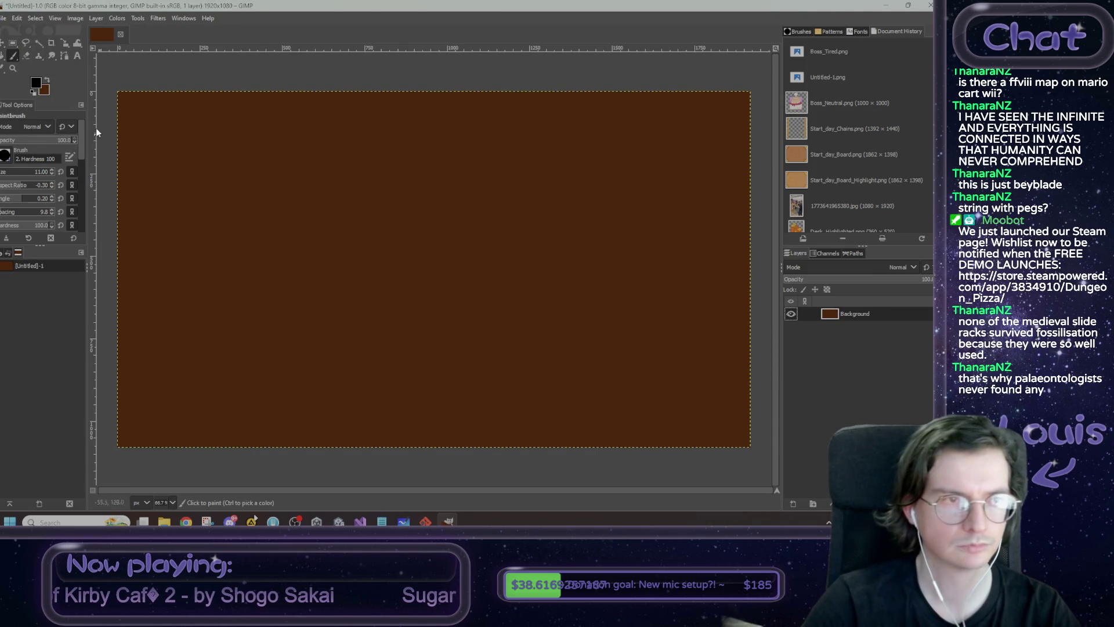
# Clear the canvas to full transparency, deselect, and return to Unity's portrait and slot art.
pyautogui.click(21, 58)
pyautogui.hotkey('ctrl', 's')
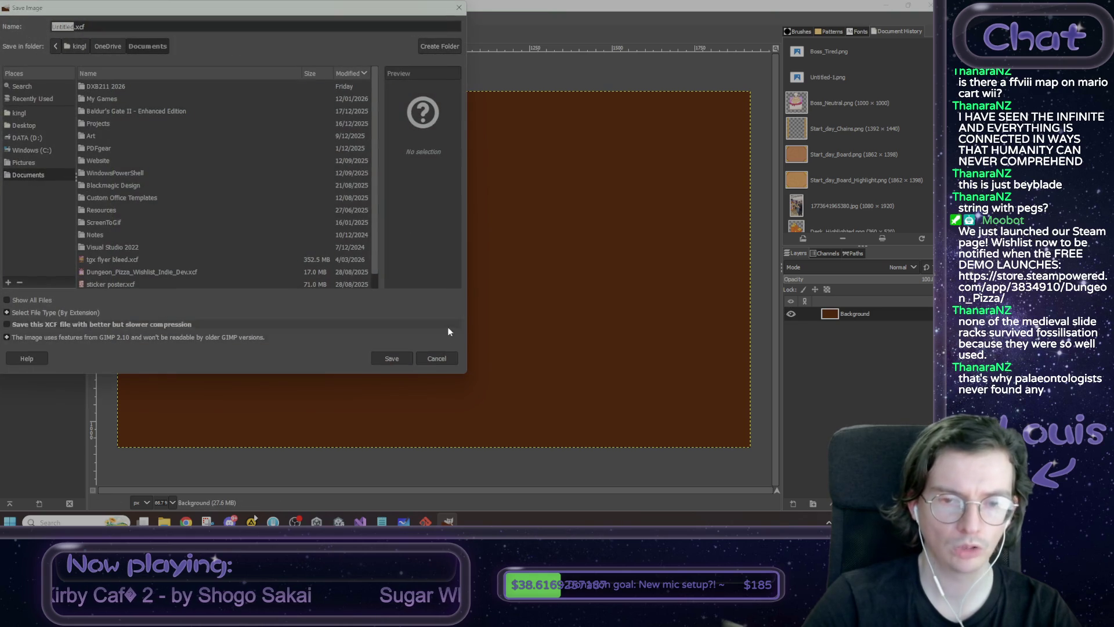
pyautogui.click(437, 358)
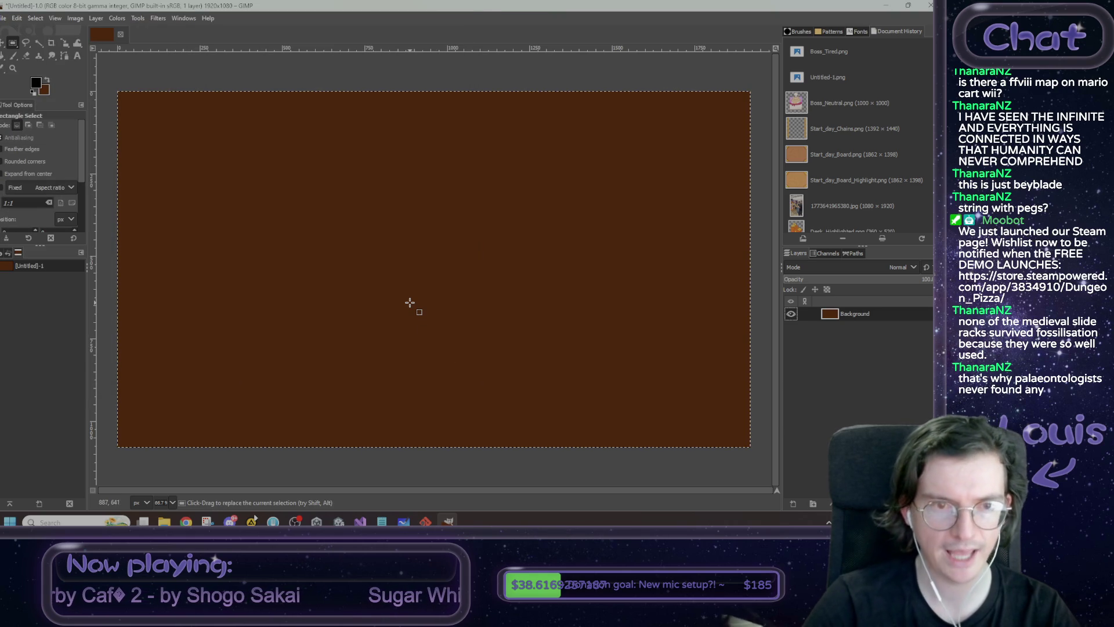
pyautogui.press('Delete')
pyautogui.click(35, 18)
pyautogui.click(58, 44)
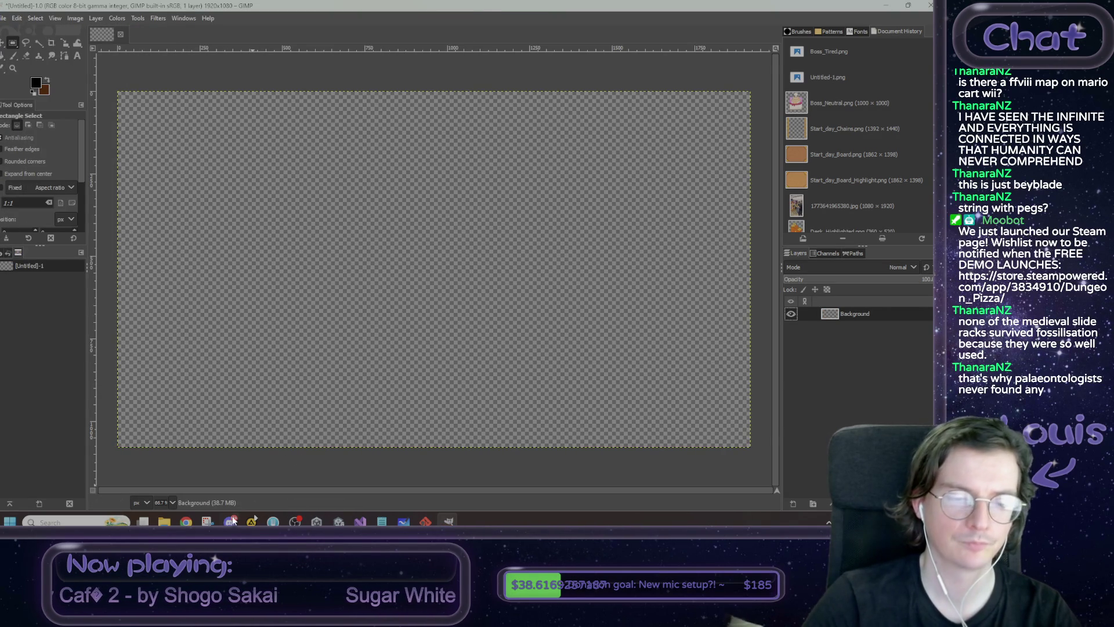
pyautogui.click(340, 522)
pyautogui.moveTo(521, 299)
pyautogui.mouseDown()
pyautogui.moveTo(403, 212)
pyautogui.moveTo(323, 238)
pyautogui.mouseUp()
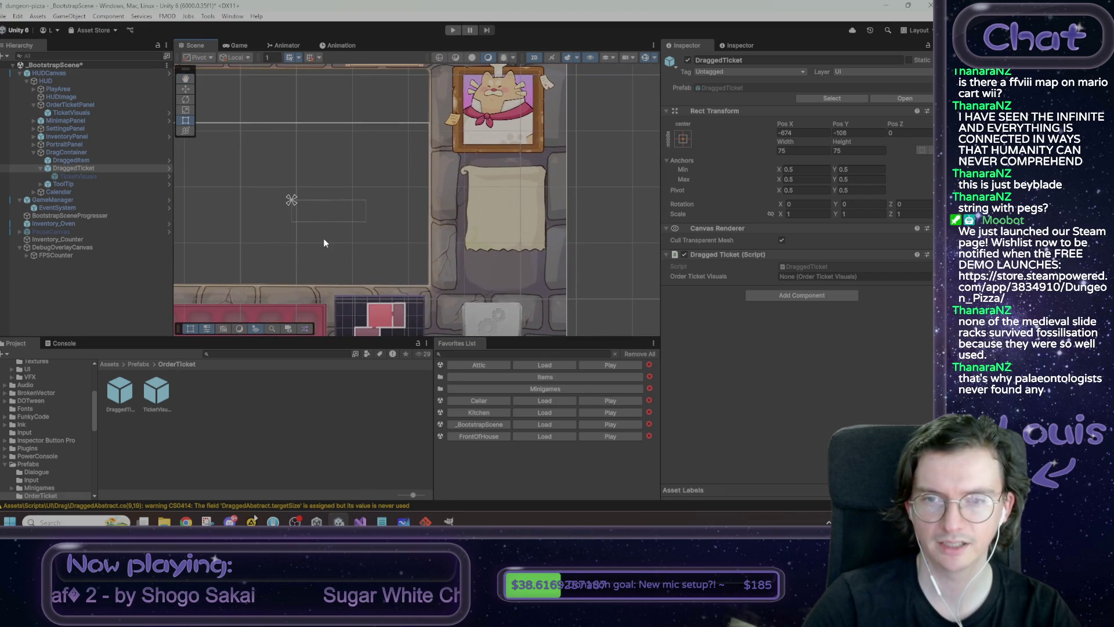
# Zoom into the gear slot art, snip it, and paste the snip onto the transparent GIMP canvas.
pyautogui.scroll(2, 339, 246)
pyautogui.scroll(6, 450, 280)
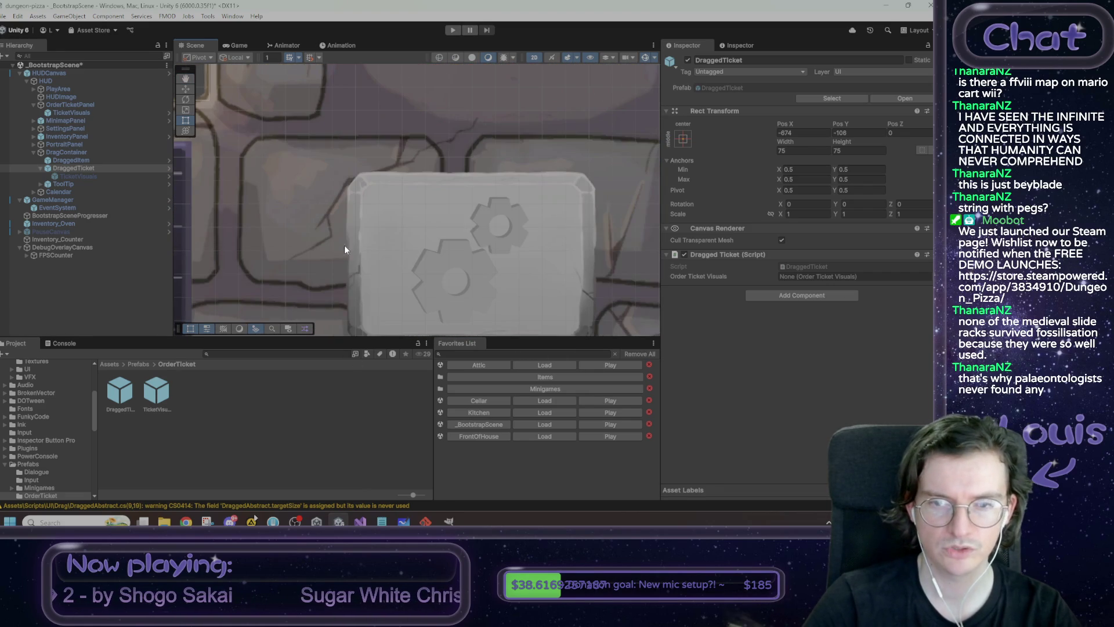
pyautogui.press('super+shift+s')
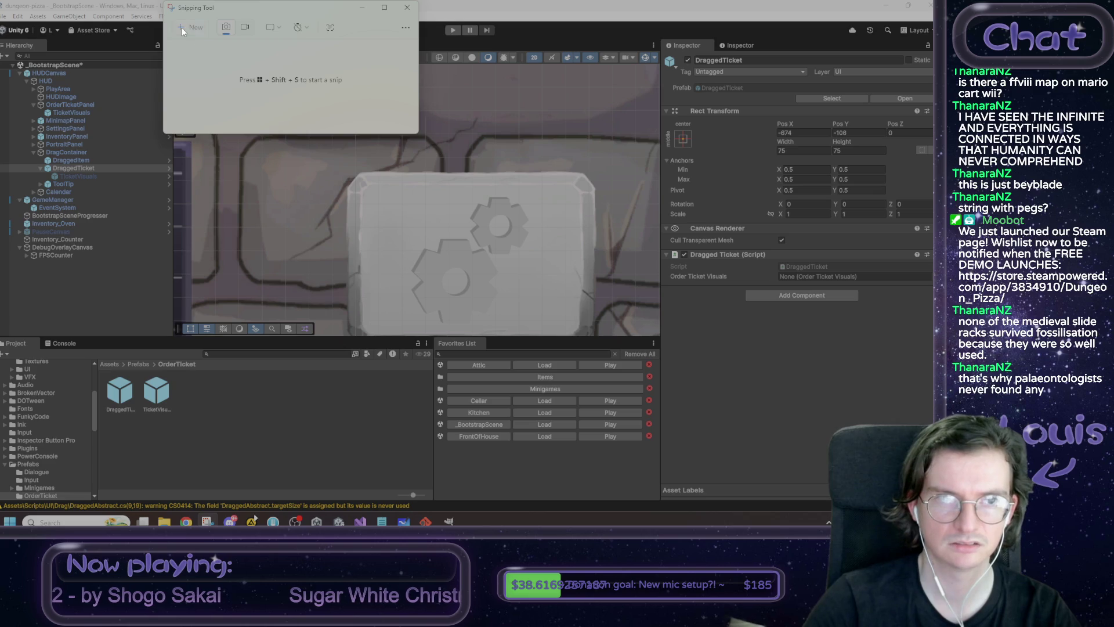
pyautogui.click(183, 27)
pyautogui.moveTo(294, 115)
pyautogui.mouseDown()
pyautogui.moveTo(636, 327)
pyautogui.moveTo(618, 334)
pyautogui.mouseUp()
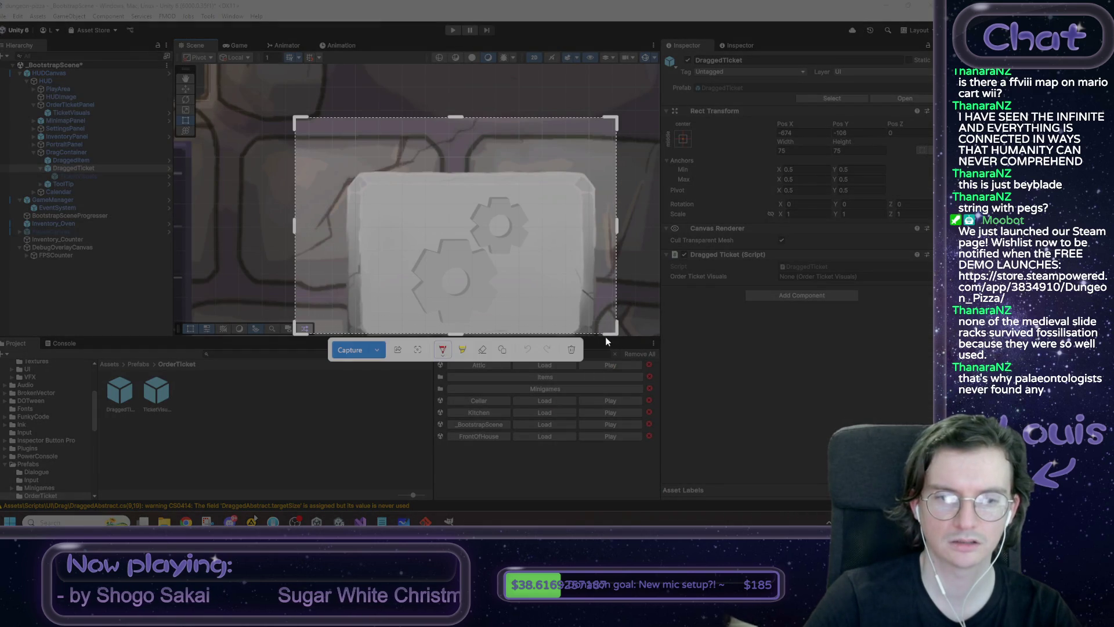
pyautogui.press('Return')
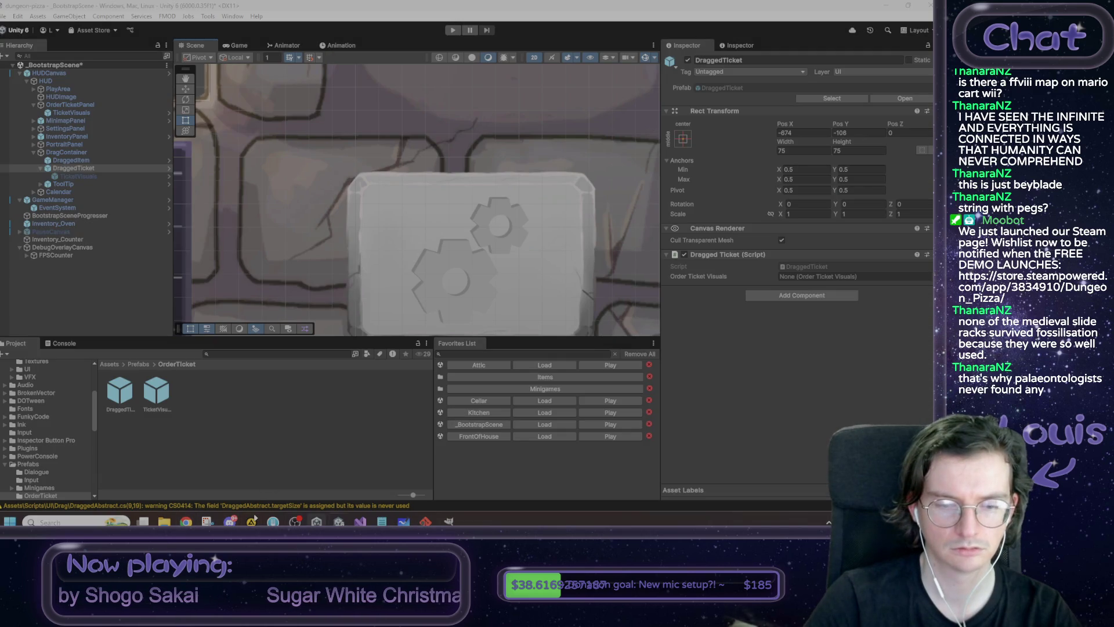
pyautogui.click(449, 521)
pyautogui.hotkey('ctrl', 'v')
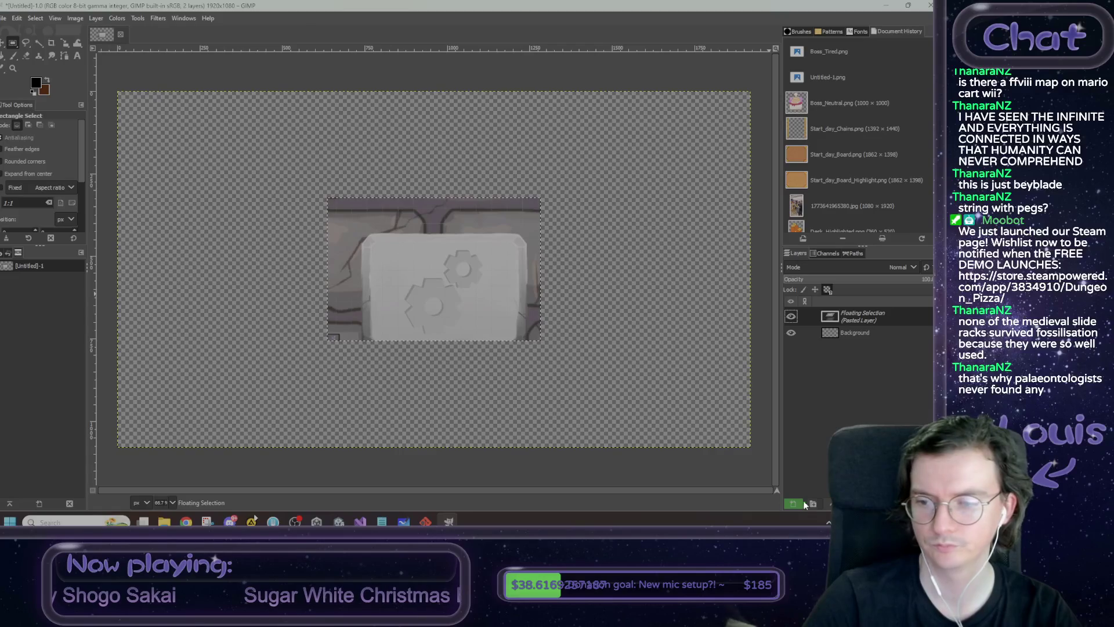
# Anchor the gear slot paste as Pasted Layer, then pan Unity to the Day 1 Morning sign.
pyautogui.click(793, 504)
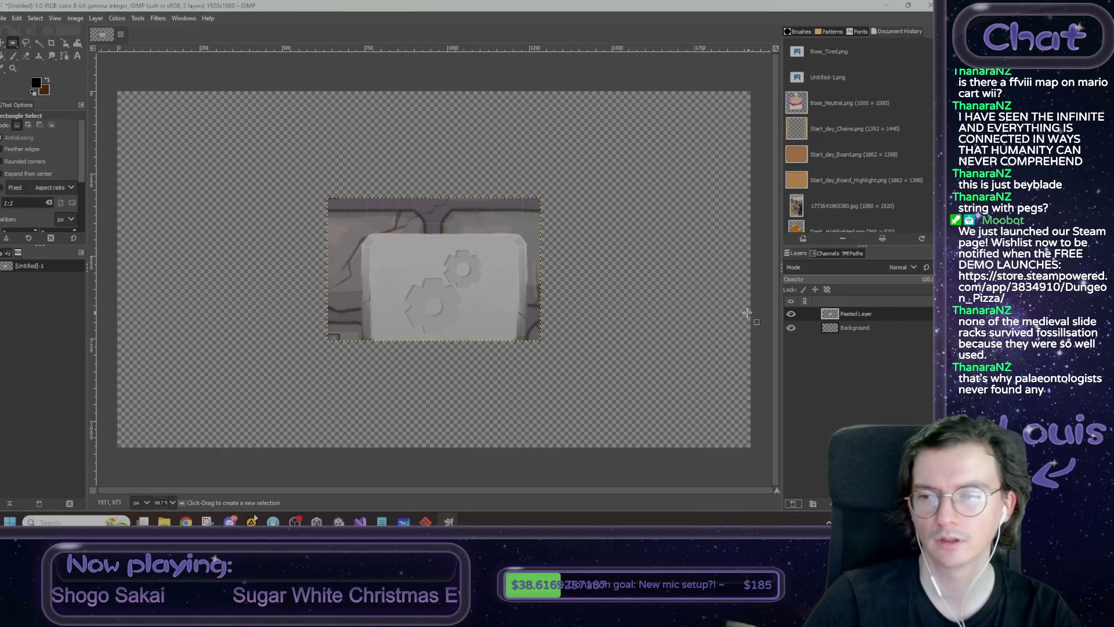
pyautogui.scroll(2, 577, 291)
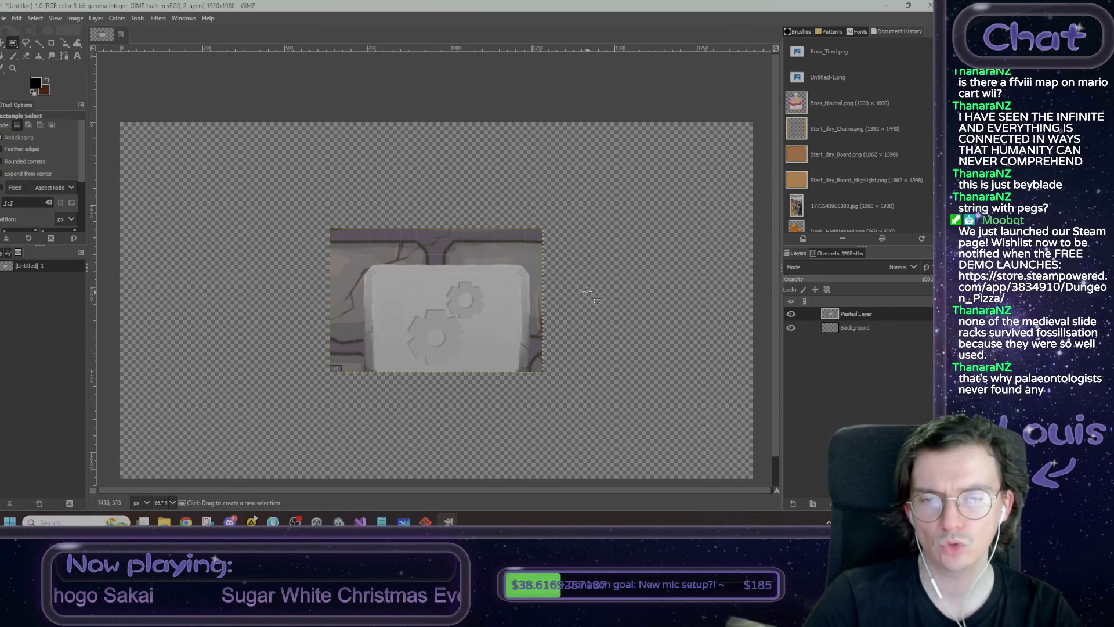
pyautogui.hotkey('alt', 'Tab')
pyautogui.scroll(-4, 413, 190)
pyautogui.moveTo(391, 155); pyautogui.dragTo(491, 245)
pyautogui.scroll(-4, 493, 248)
pyautogui.moveTo(493, 262)
pyautogui.mouseDown()
pyautogui.moveTo(497, 231)
pyautogui.moveTo(481, 251)
pyautogui.mouseUp()
# Snip the Day 1 Morning board, paste it into GIMP, undo the paste, and return to Unity.
pyautogui.click(207, 522)
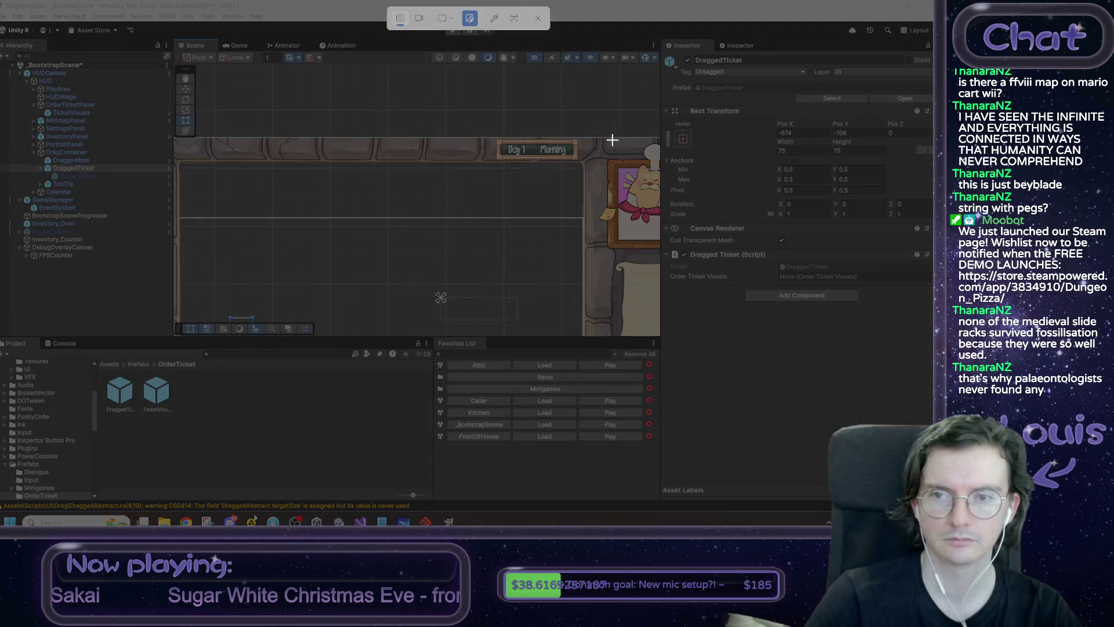
pyautogui.moveTo(612, 140)
pyautogui.mouseDown()
pyautogui.moveTo(310, 270)
pyautogui.moveTo(291, 253)
pyautogui.moveTo(383, 238)
pyautogui.mouseUp()
pyautogui.click(393, 255)
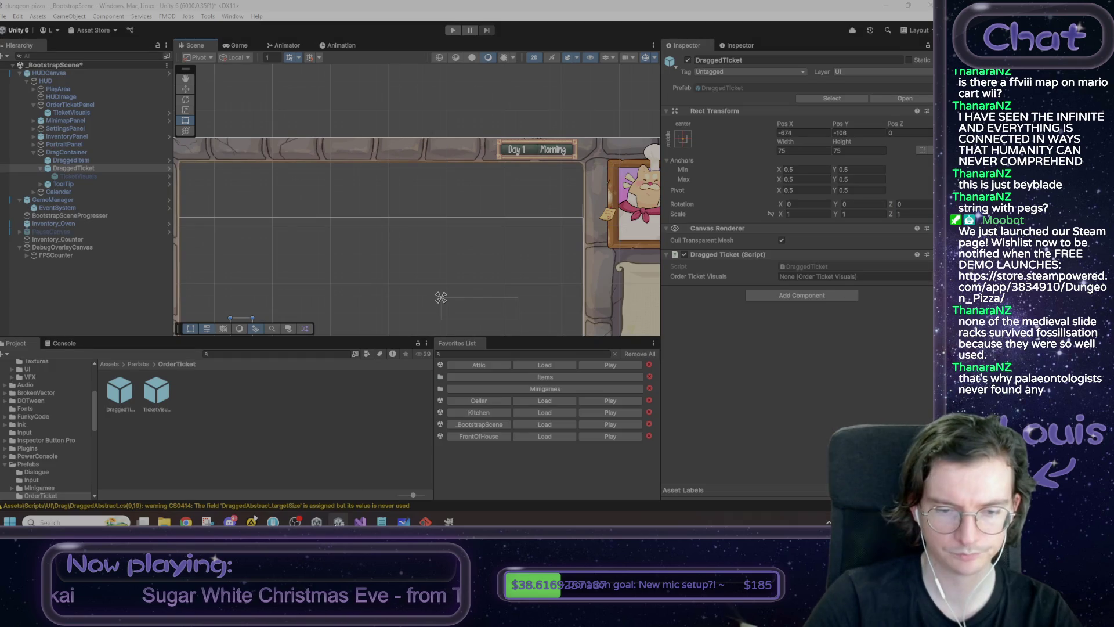
pyautogui.click(449, 521)
pyautogui.hotkey('ctrl', 'v')
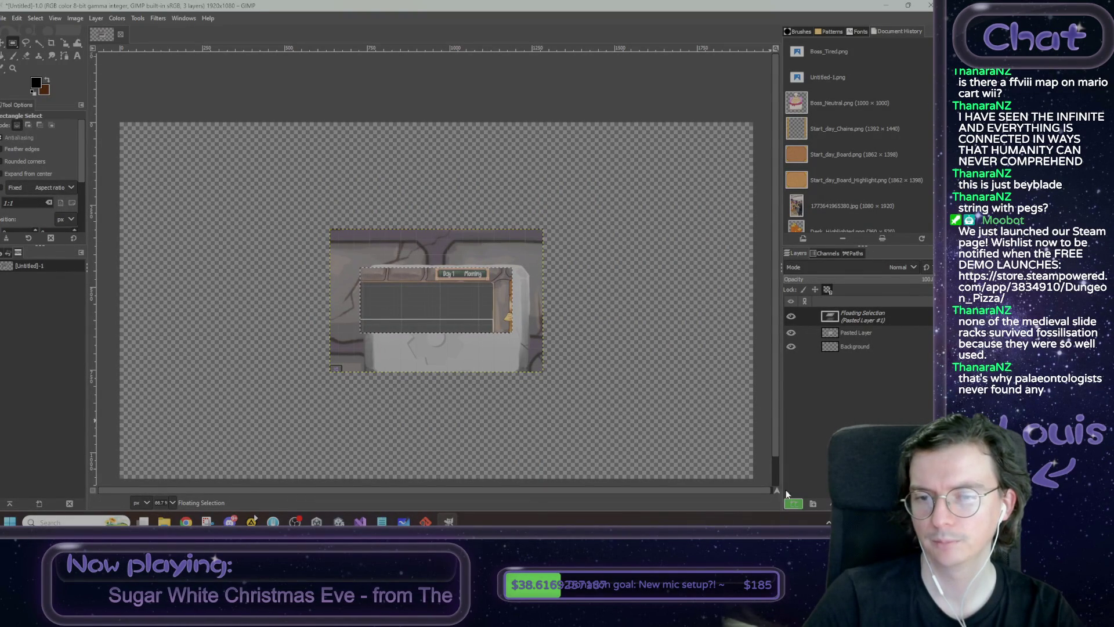
pyautogui.hotkey('ctrl', 'z')
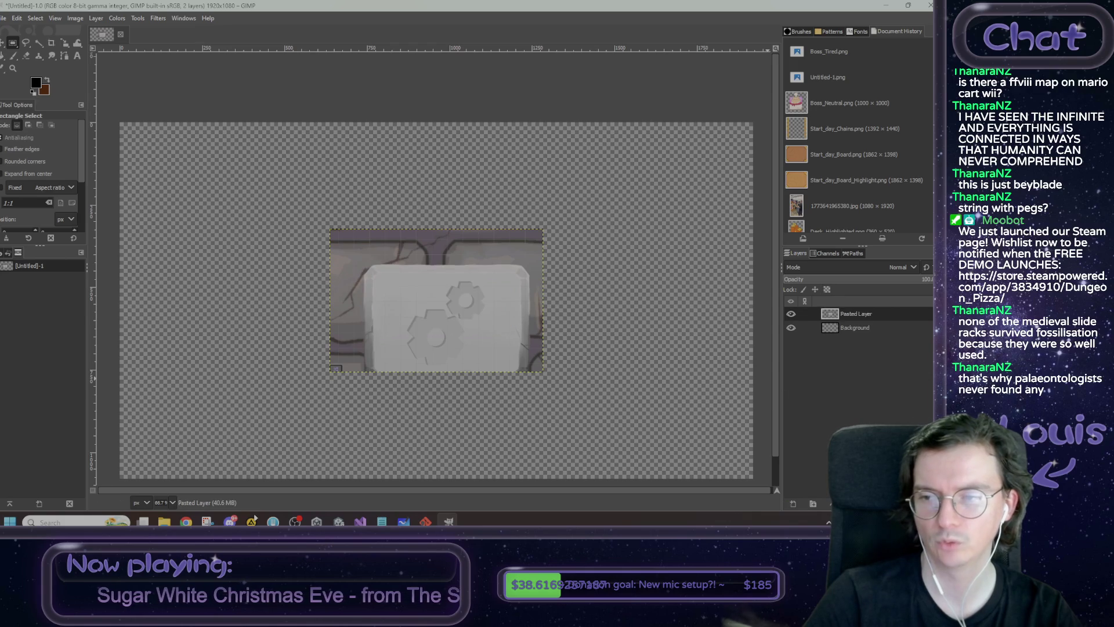
pyautogui.hotkey('alt', 'Tab')
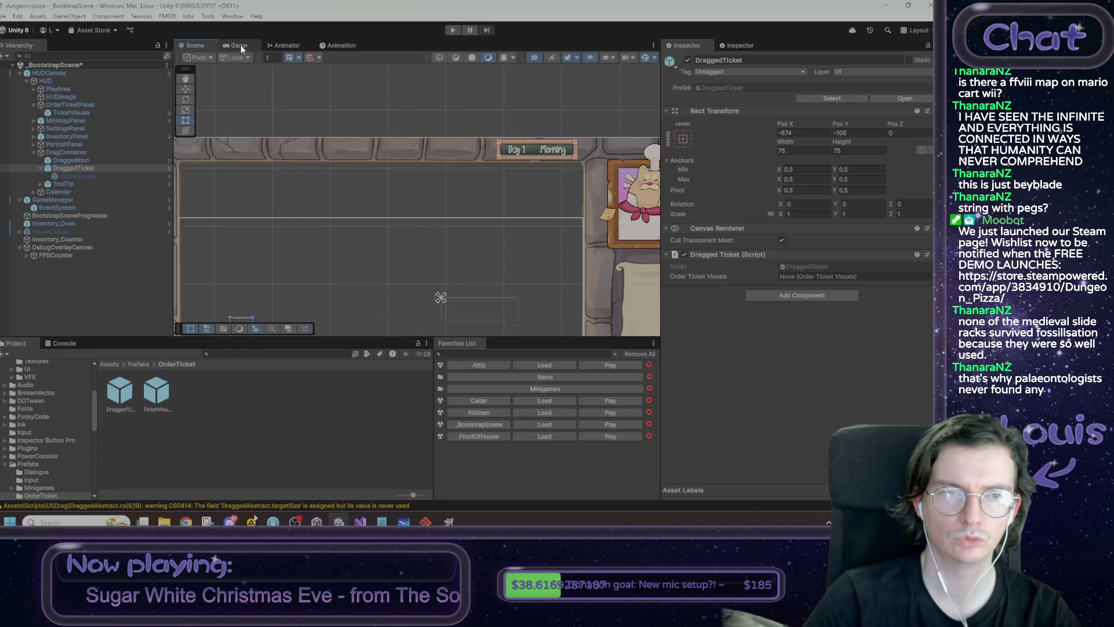
# Switch to the Game view and maximize it to fill the editor.
pyautogui.click(238, 45)
pyautogui.rightClick(243, 44)
pyautogui.click(277, 87)
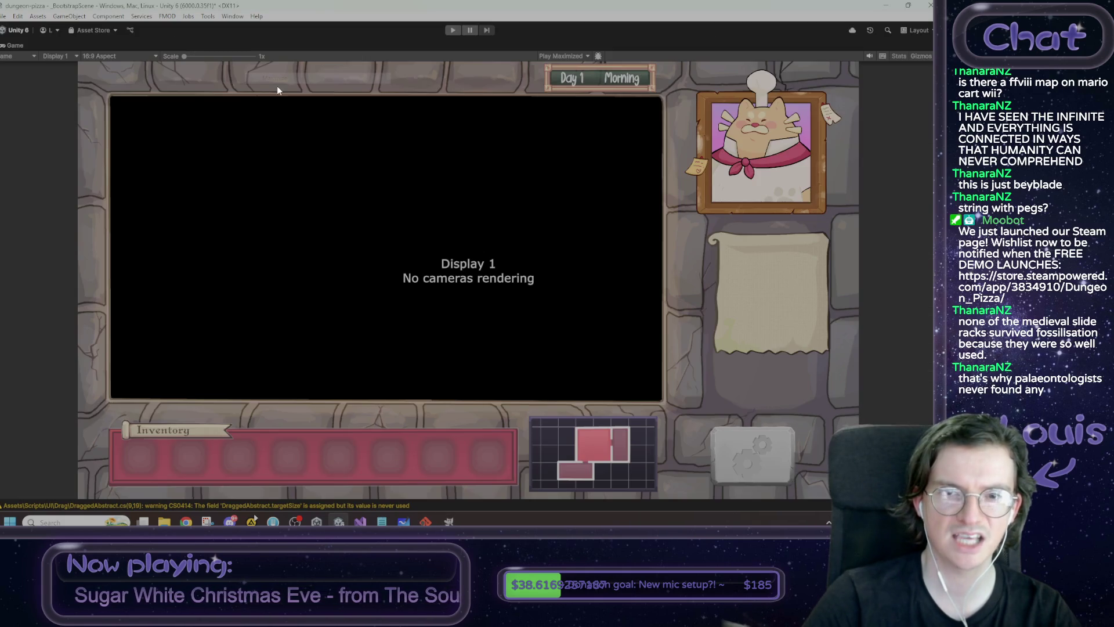
# Snip the game area around the Day 1 Morning banner and switch to GIMP.
pyautogui.click(207, 522)
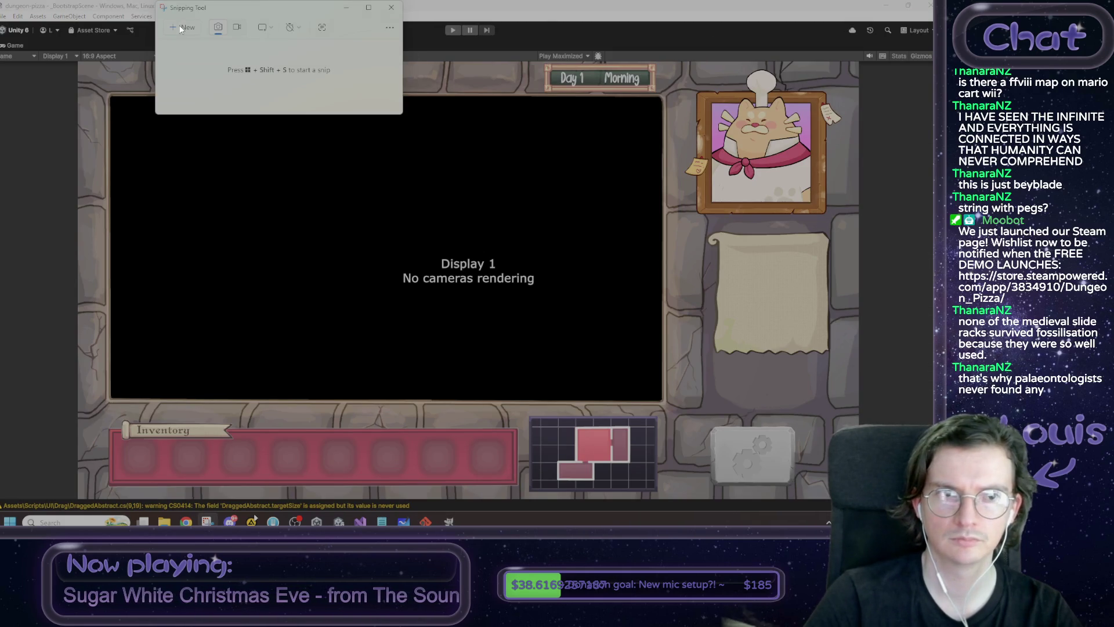
pyautogui.click(184, 27)
pyautogui.moveTo(702, 62)
pyautogui.mouseDown()
pyautogui.moveTo(412, 198)
pyautogui.moveTo(313, 260)
pyautogui.moveTo(362, 259)
pyautogui.mouseUp()
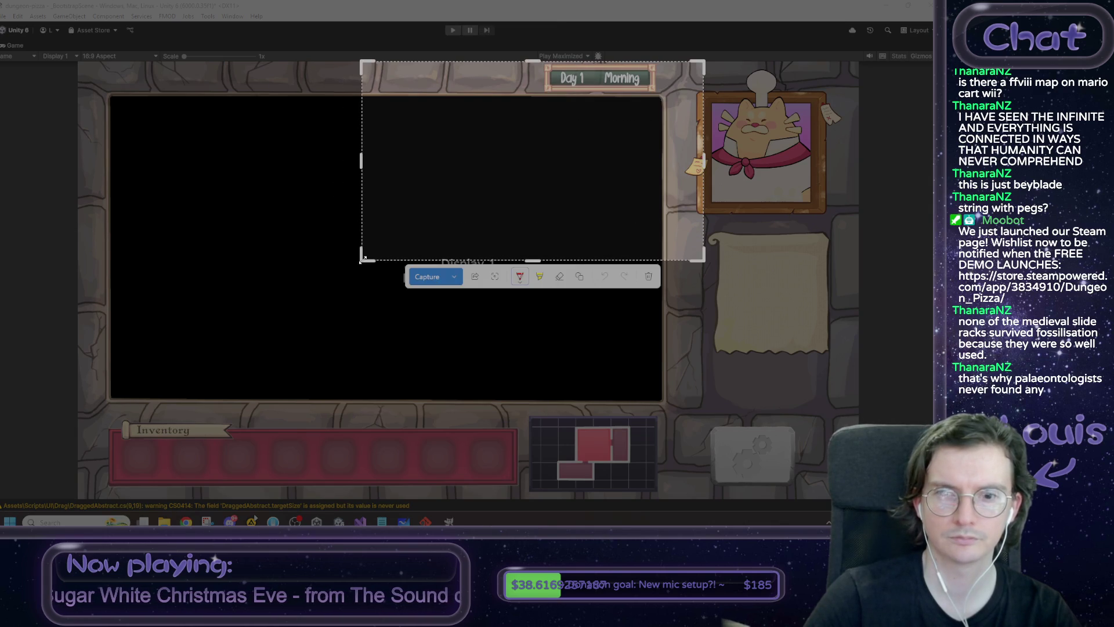
pyautogui.press('Return')
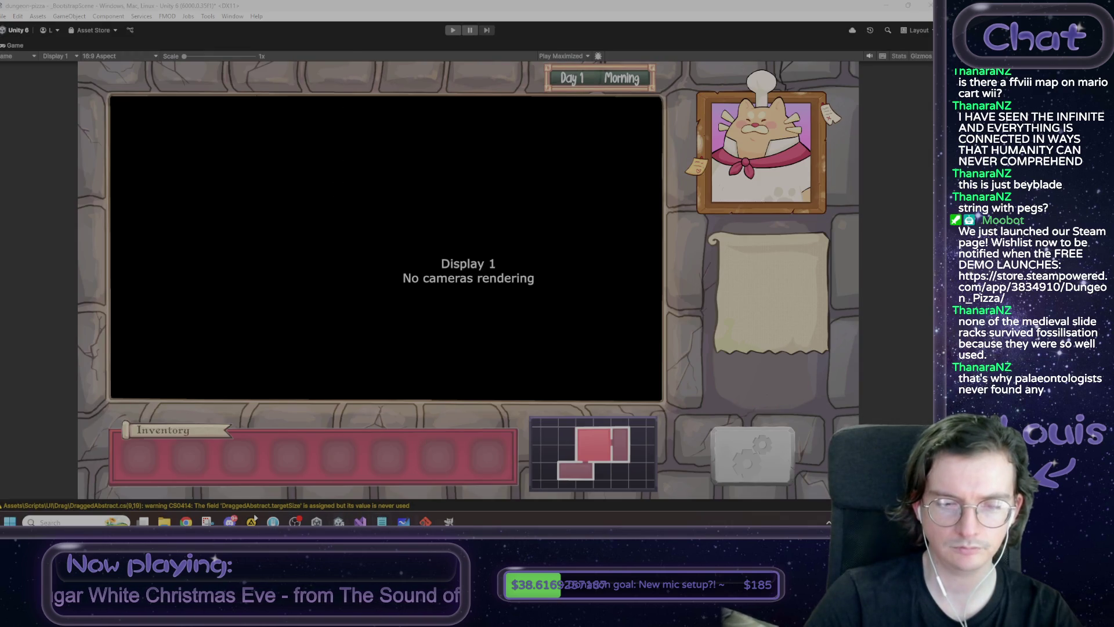
pyautogui.click(448, 522)
# Anchor the Day 1 Morning capture as Pasted Layer #1, arrange it and the gear panel, then paste the rail reference.
pyautogui.hotkey('ctrl', 'v')
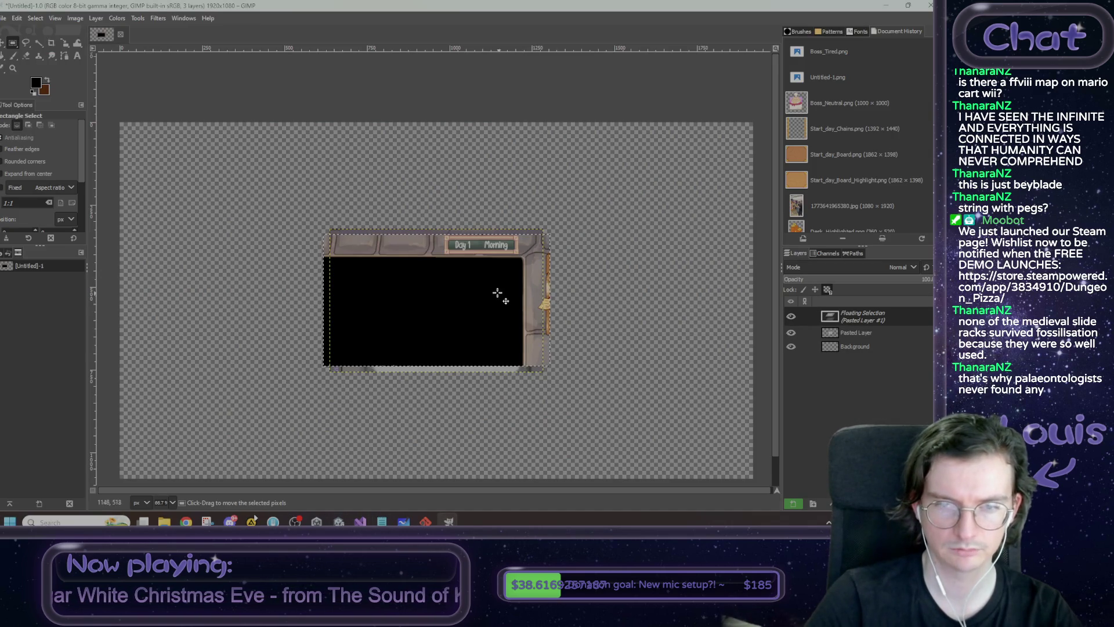
pyautogui.click(793, 503)
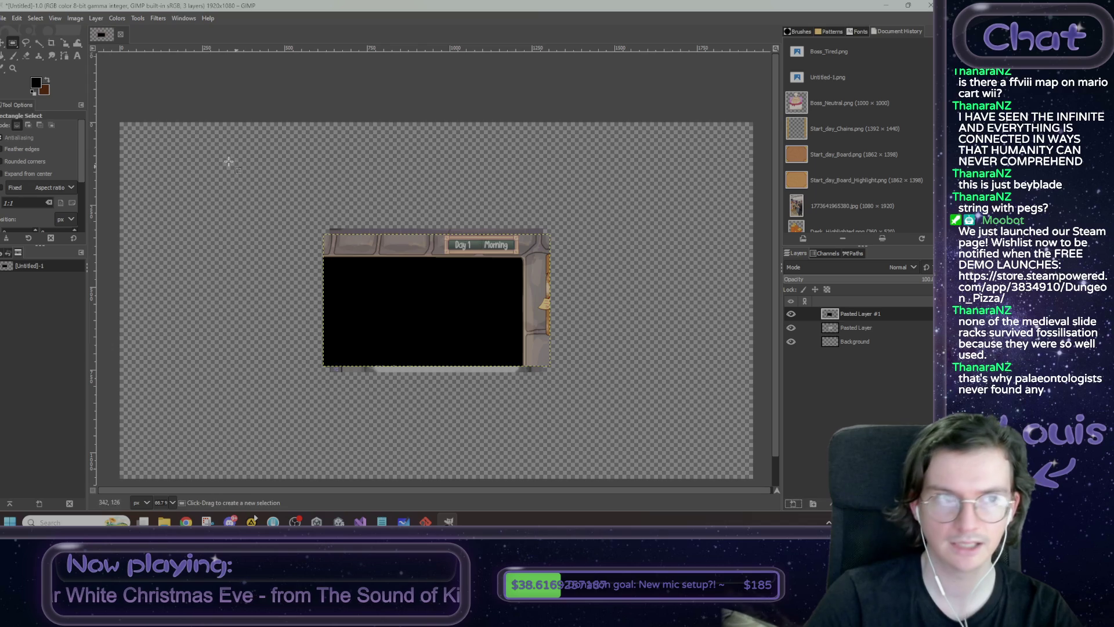
pyautogui.click(3, 43)
pyautogui.moveTo(438, 302)
pyautogui.mouseDown()
pyautogui.moveTo(547, 241)
pyautogui.moveTo(578, 207)
pyautogui.mouseUp()
pyautogui.click(847, 328)
pyautogui.moveTo(562, 348)
pyautogui.mouseDown()
pyautogui.moveTo(607, 388)
pyautogui.moveTo(743, 421)
pyautogui.mouseUp()
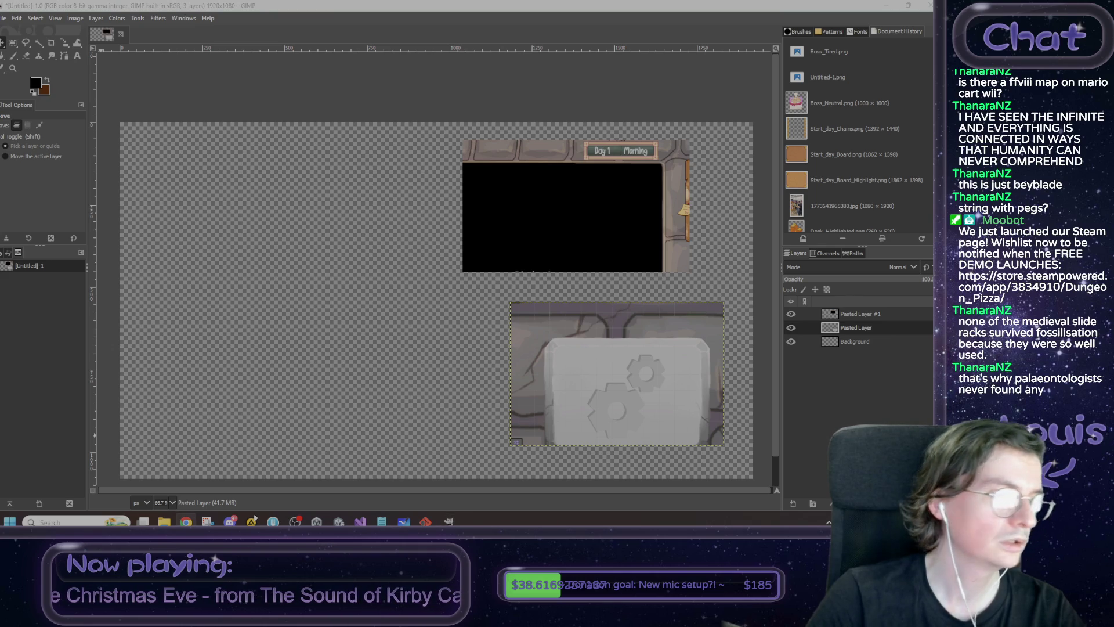
pyautogui.hotkey('ctrl', 'v')
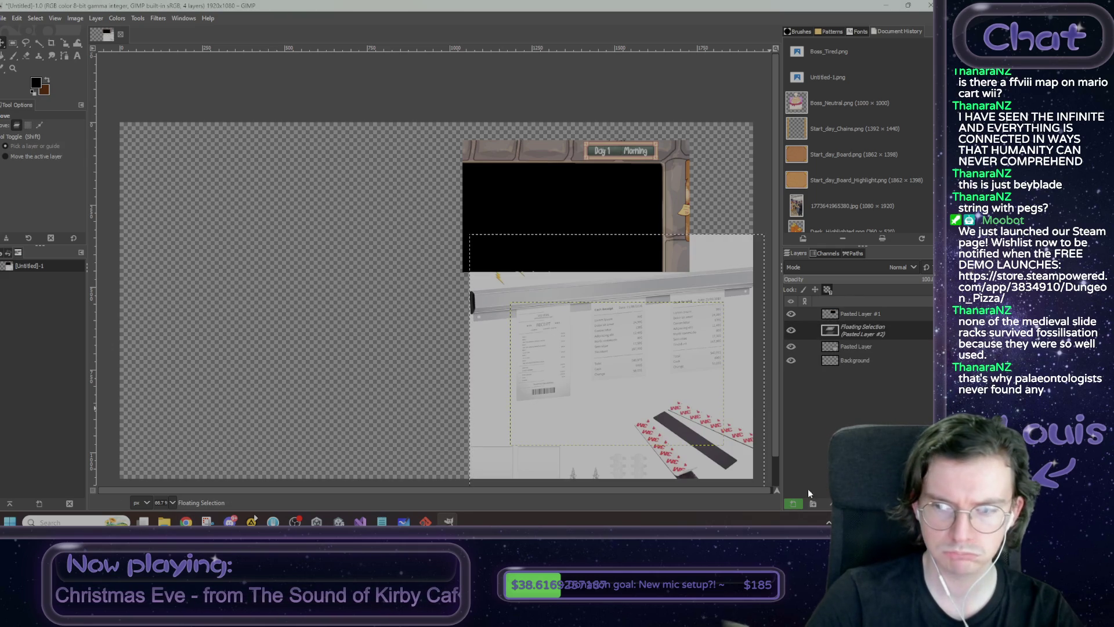
# Make the receipts-on-a-rail reference its own layer and move it to the left side.
pyautogui.click(793, 503)
pyautogui.moveTo(667, 332)
pyautogui.mouseDown()
pyautogui.moveTo(371, 276)
pyautogui.moveTo(273, 276)
pyautogui.moveTo(292, 263)
pyautogui.mouseUp()
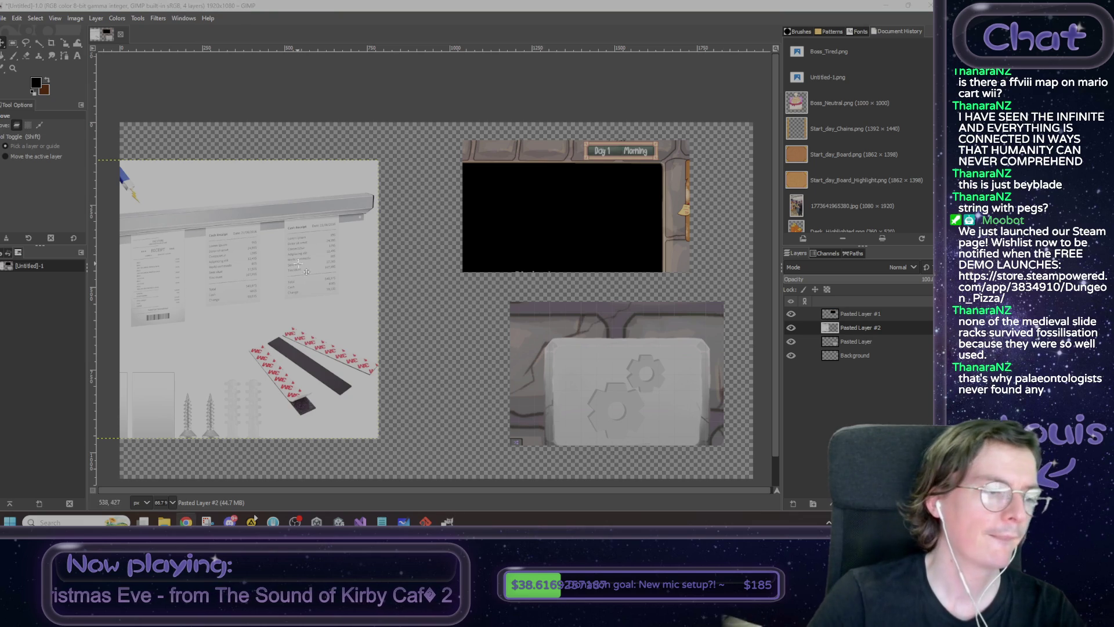
pyautogui.moveTo(382, 230); pyautogui.dragTo(259, 250)
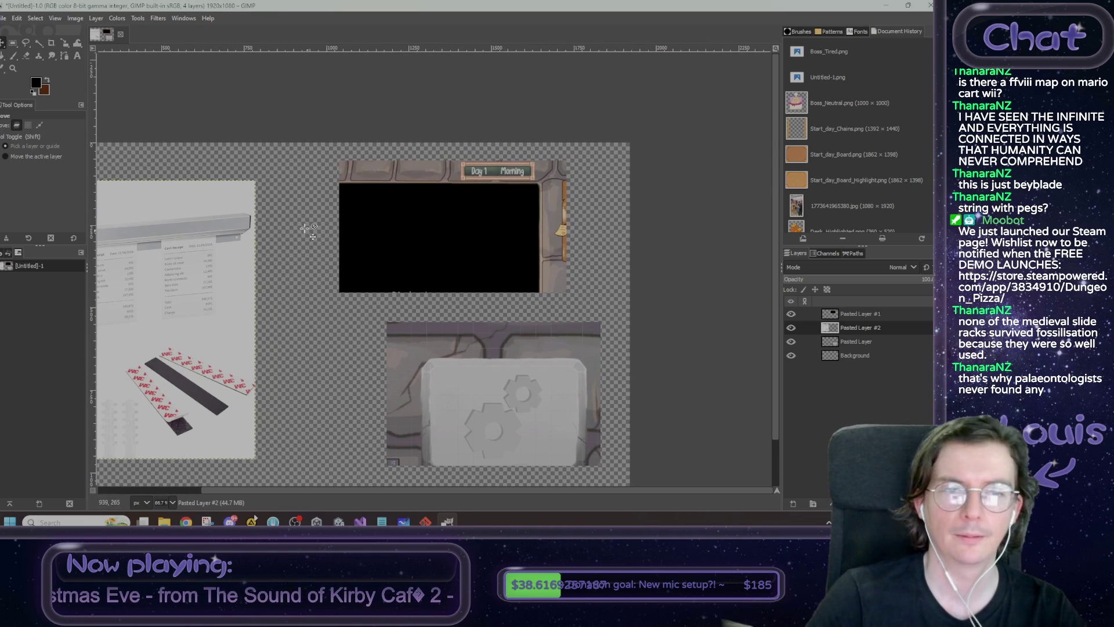
# Select the Paintbrush tool with the Chalk 03 brush at size 8.
pyautogui.click(13, 56)
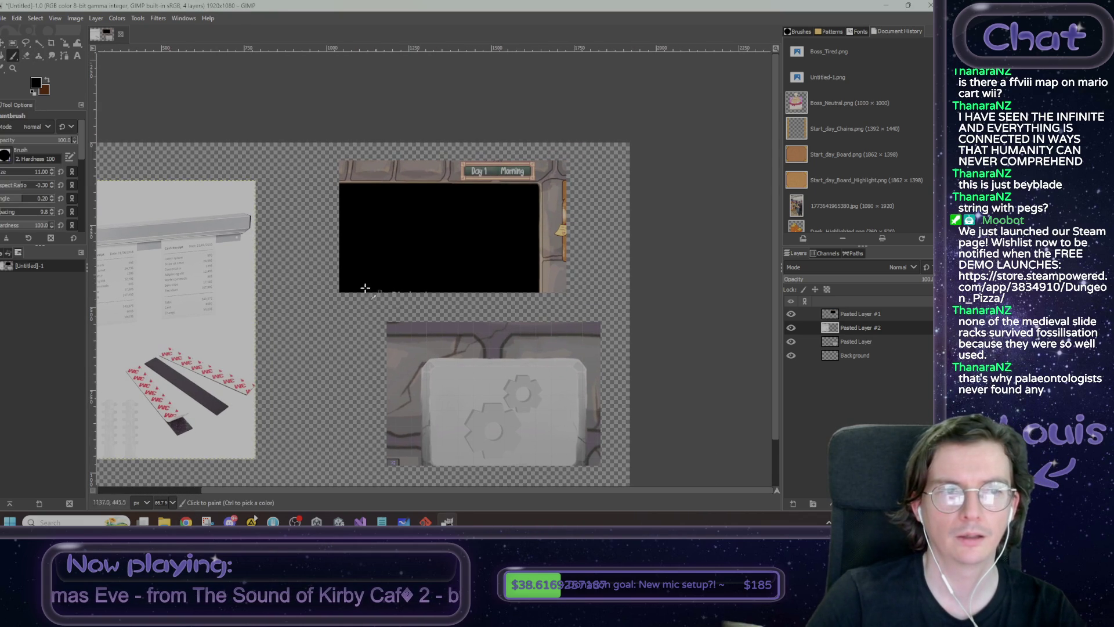
pyautogui.click(10, 159)
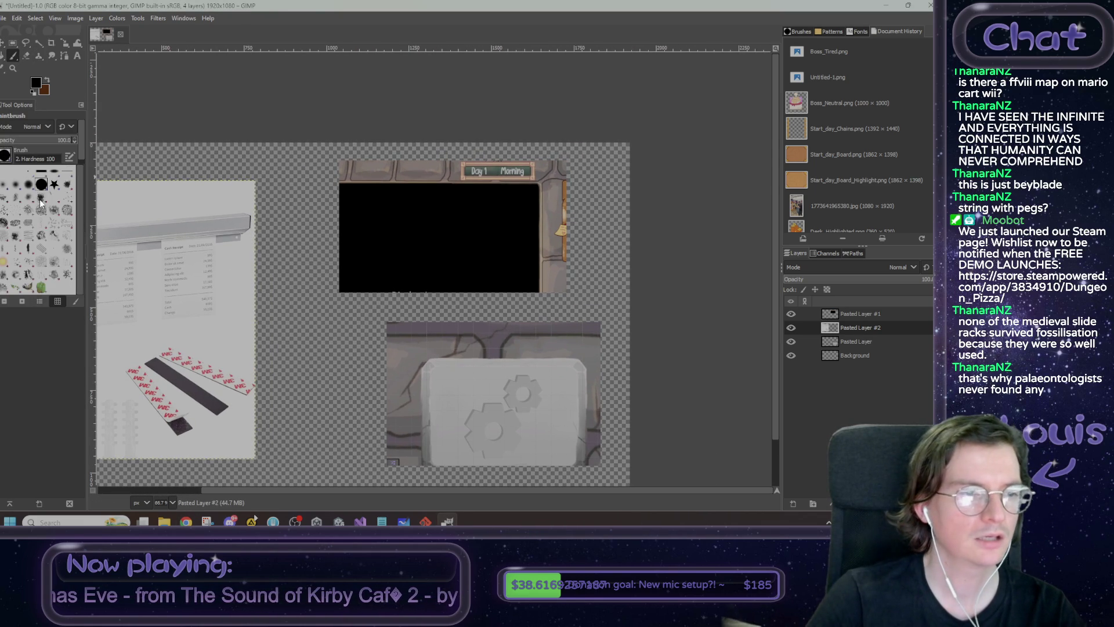
pyautogui.click(5, 228)
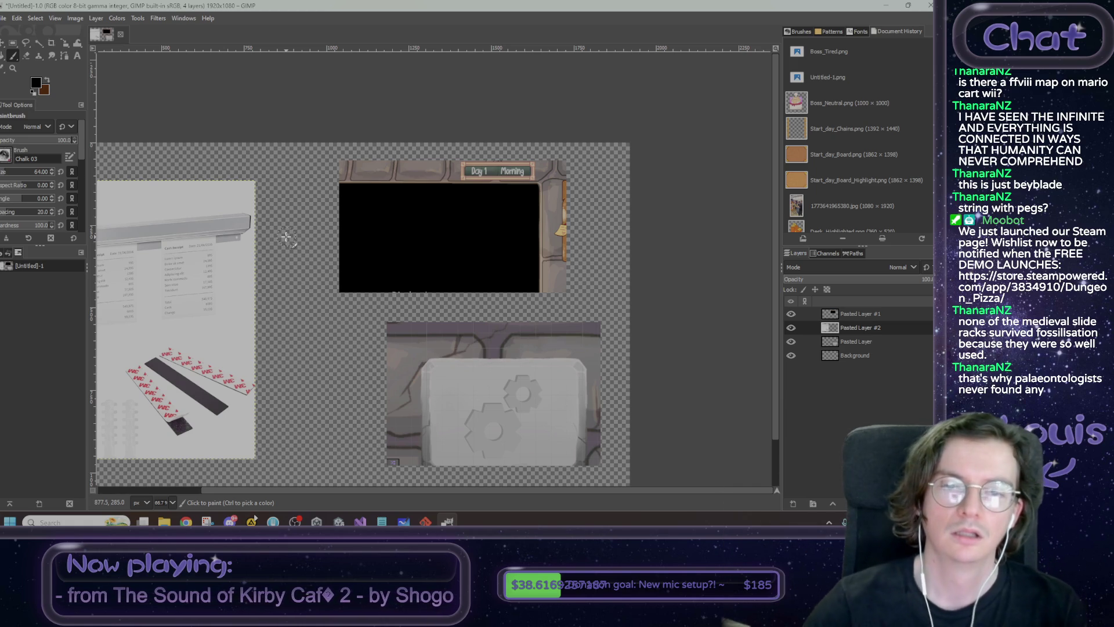
pyautogui.scroll(5, 410, 229)
pyautogui.scroll(-3, 520, 211)
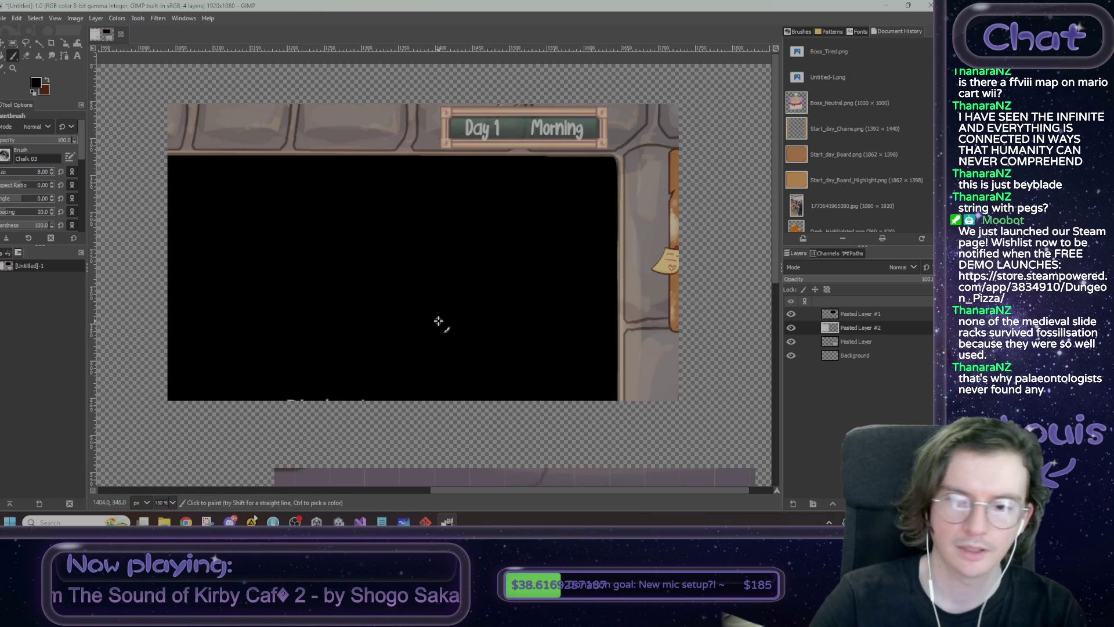
# Add a new layer named bg at the top of the stack and paint a test chalk stroke.
pyautogui.click(793, 503)
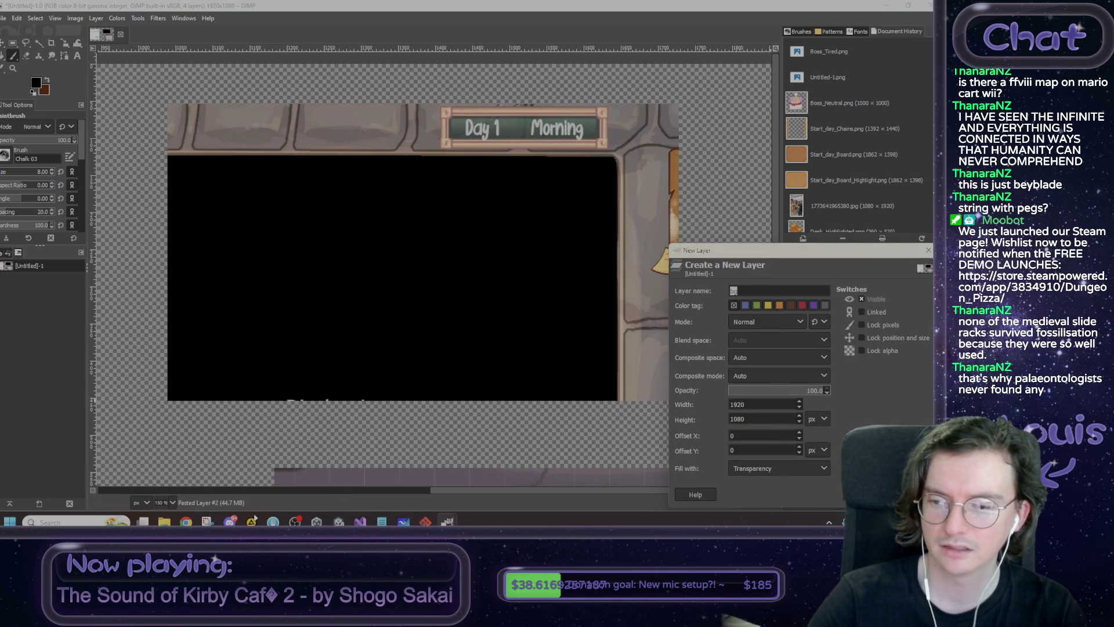
pyautogui.press('Return')
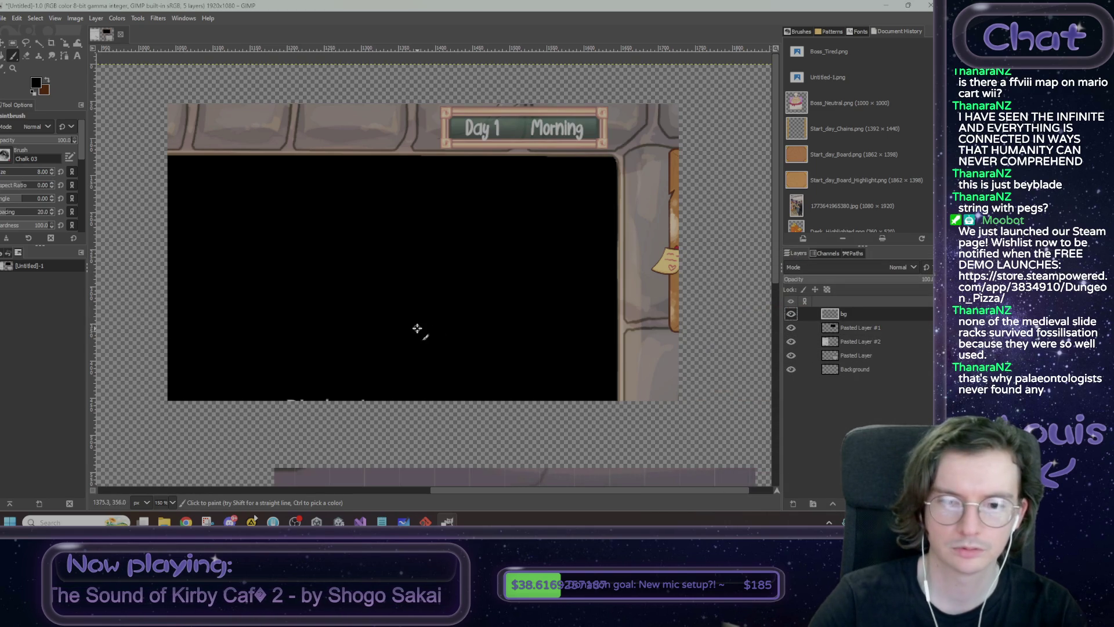
pyautogui.moveTo(492, 355); pyautogui.dragTo(717, 271)
# Sample the gear panel's grey as the paint colour.
pyautogui.scroll(-5, 564, 399)
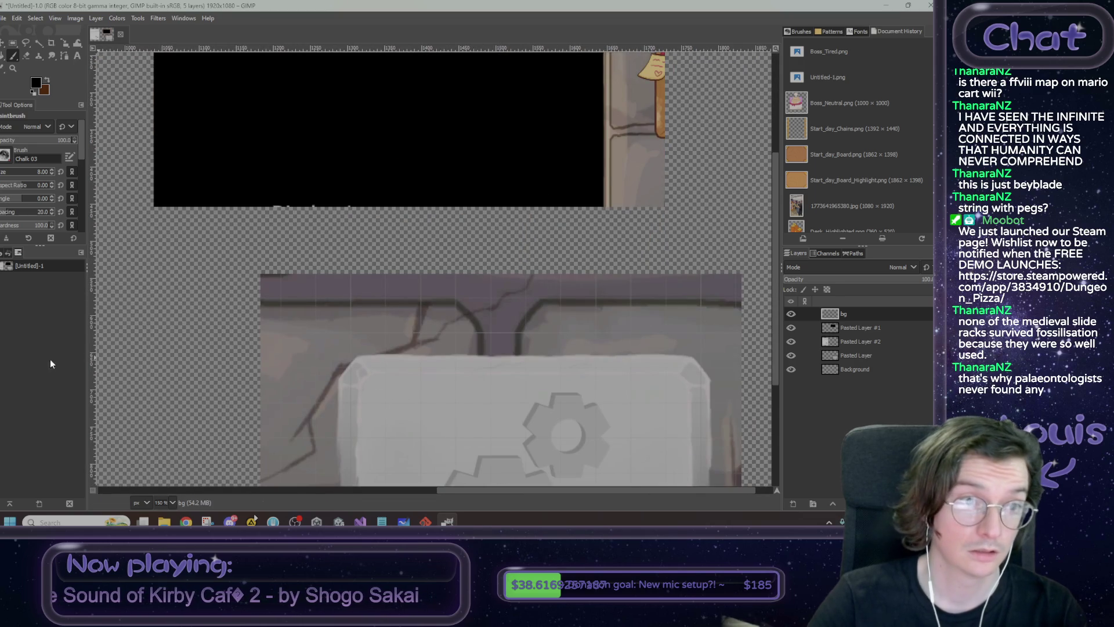
pyautogui.hscroll(-15, 355, 172)
pyautogui.scroll(3, 356, 173)
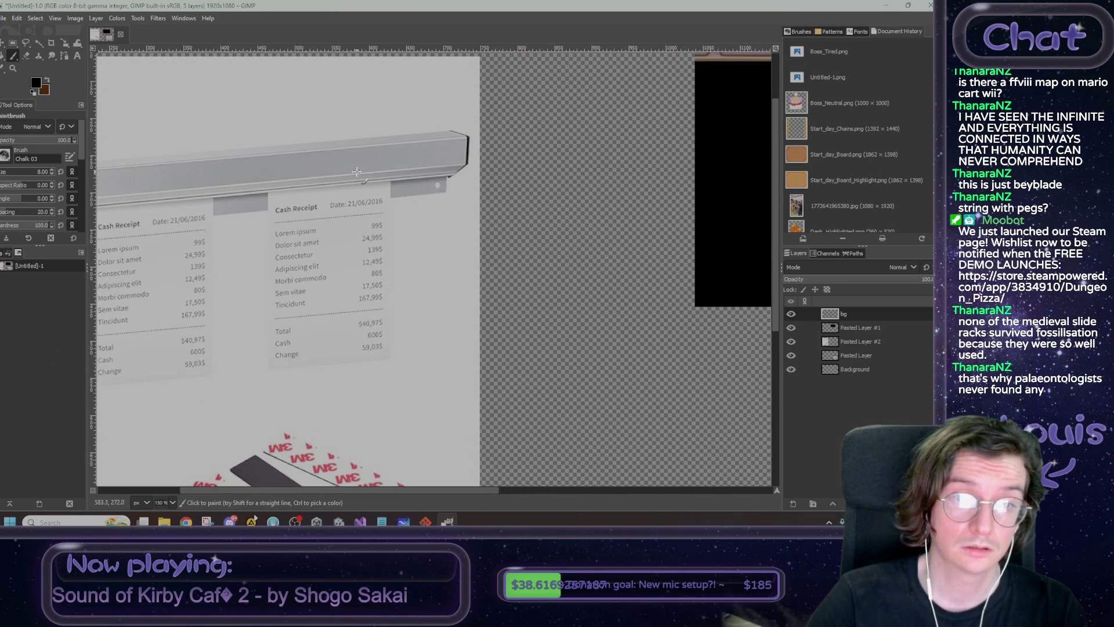
pyautogui.hscroll(10, 522, 244)
pyautogui.scroll(-5, 522, 244)
pyautogui.scroll(-1, 442, 299)
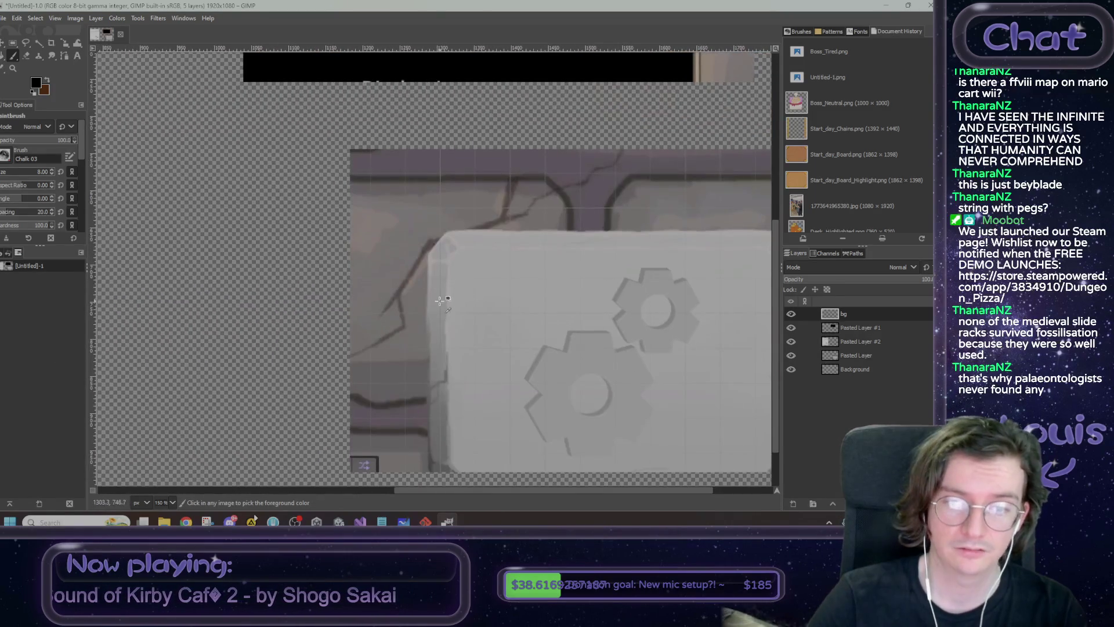
pyautogui.keyDown('ctrl'); pyautogui.click(437, 336); pyautogui.keyUp('ctrl')
pyautogui.scroll(8, 473, 270)
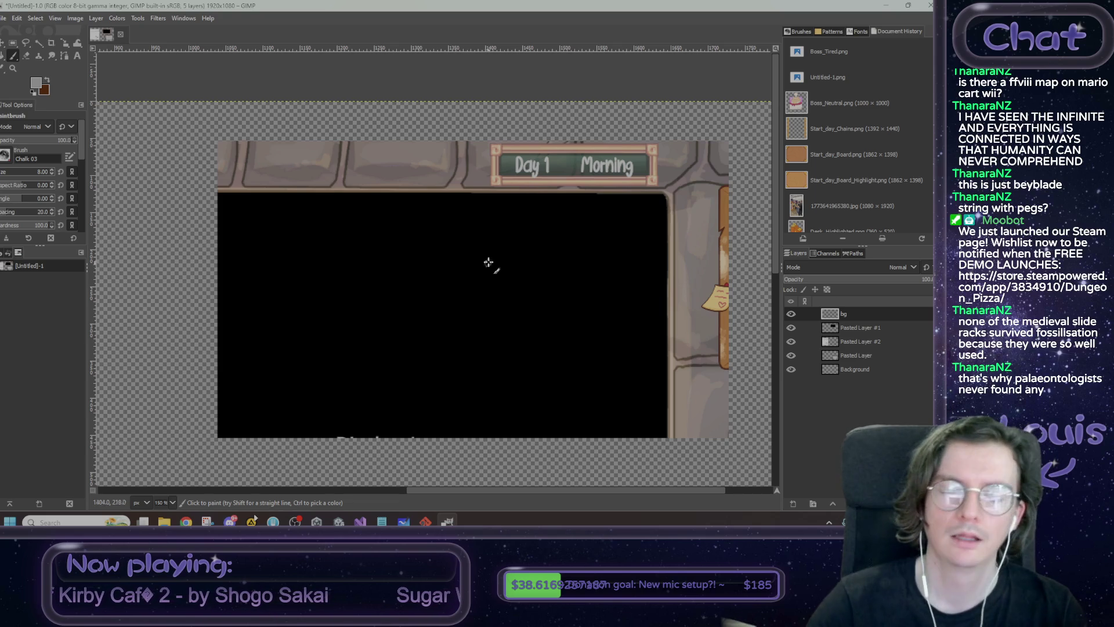
pyautogui.hscroll(-10, 486, 265)
pyautogui.hscroll(-3, 309, 267)
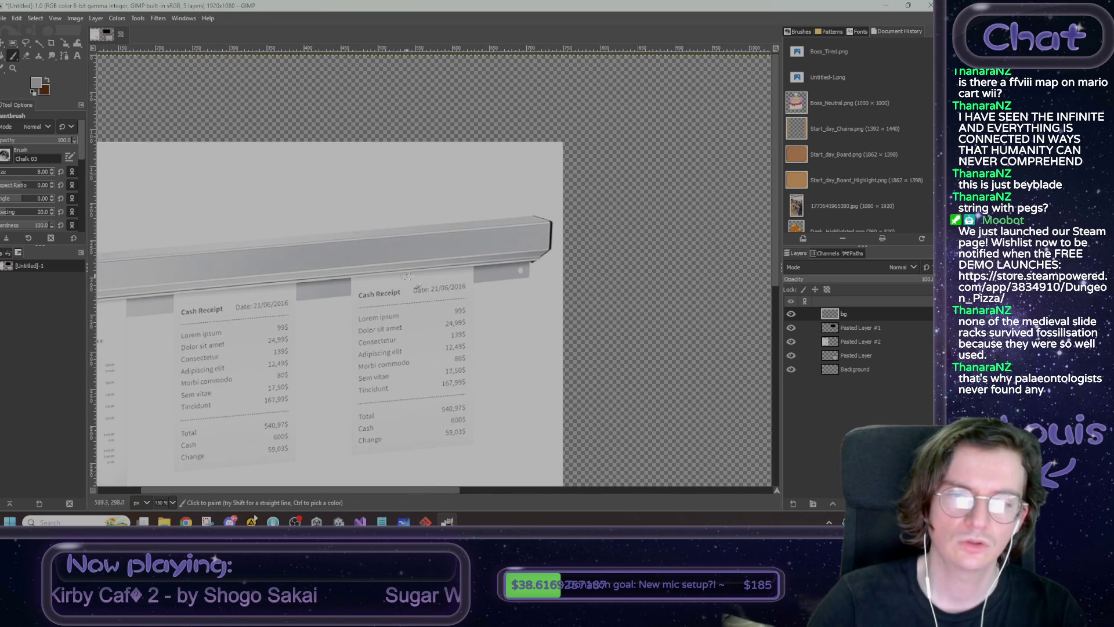
pyautogui.hscroll(15, 573, 301)
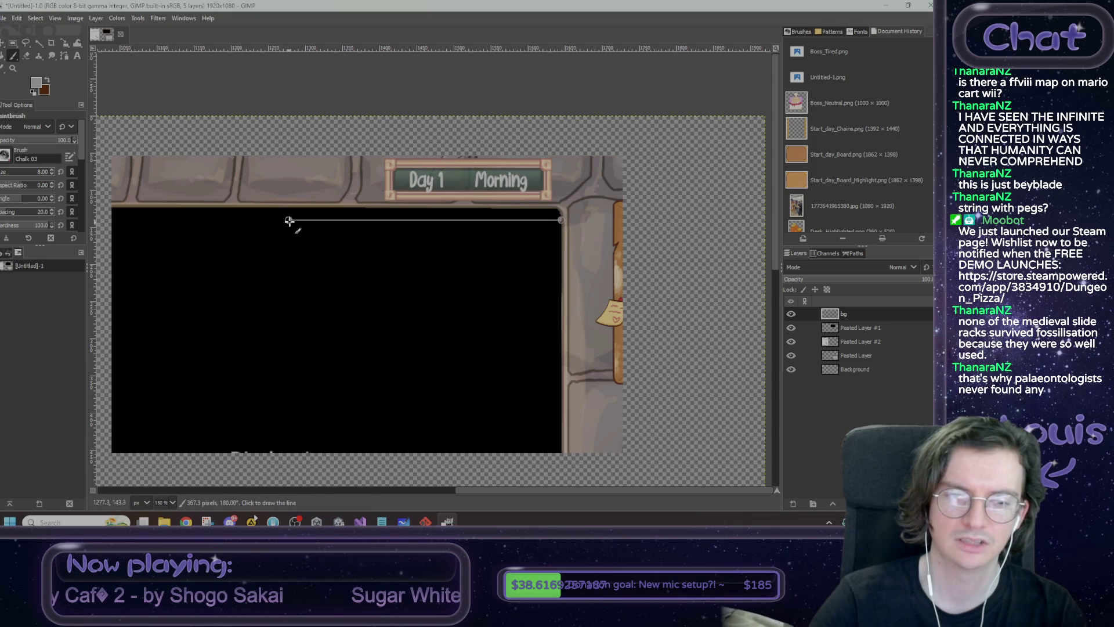
# Paint the rail's top edge, right end and bottom edge as straight grey chalk lines.
pyautogui.keyDown('shift'); pyautogui.click(203, 220); pyautogui.keyUp('shift')
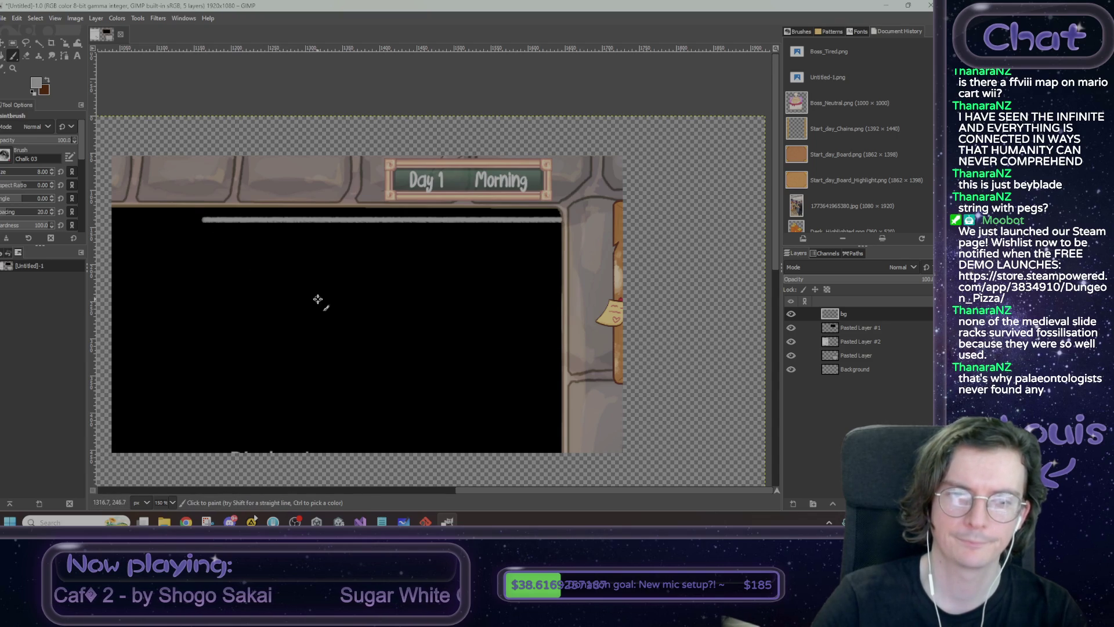
pyautogui.moveTo(315, 300)
pyautogui.mouseDown()
pyautogui.moveTo(681, 266)
pyautogui.moveTo(510, 277)
pyautogui.moveTo(469, 262)
pyautogui.mouseUp()
pyautogui.keyDown('shift'); pyautogui.click(466, 250); pyautogui.keyUp('shift')
pyautogui.hscroll(5, 592, 249)
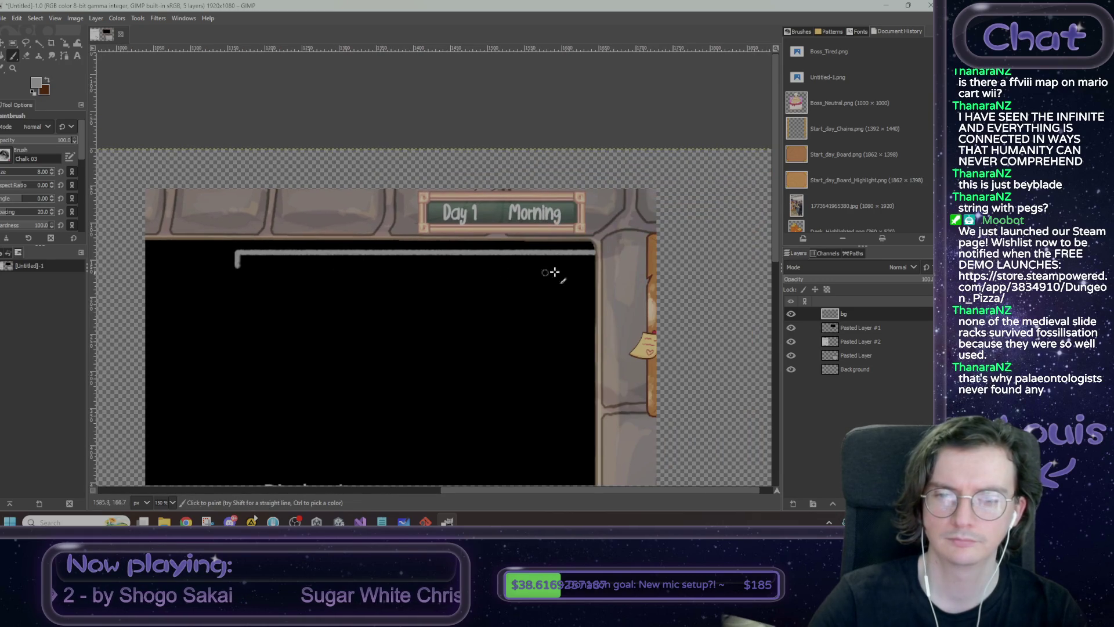
pyautogui.keyDown('shift'); pyautogui.click(595, 267); pyautogui.keyUp('shift')
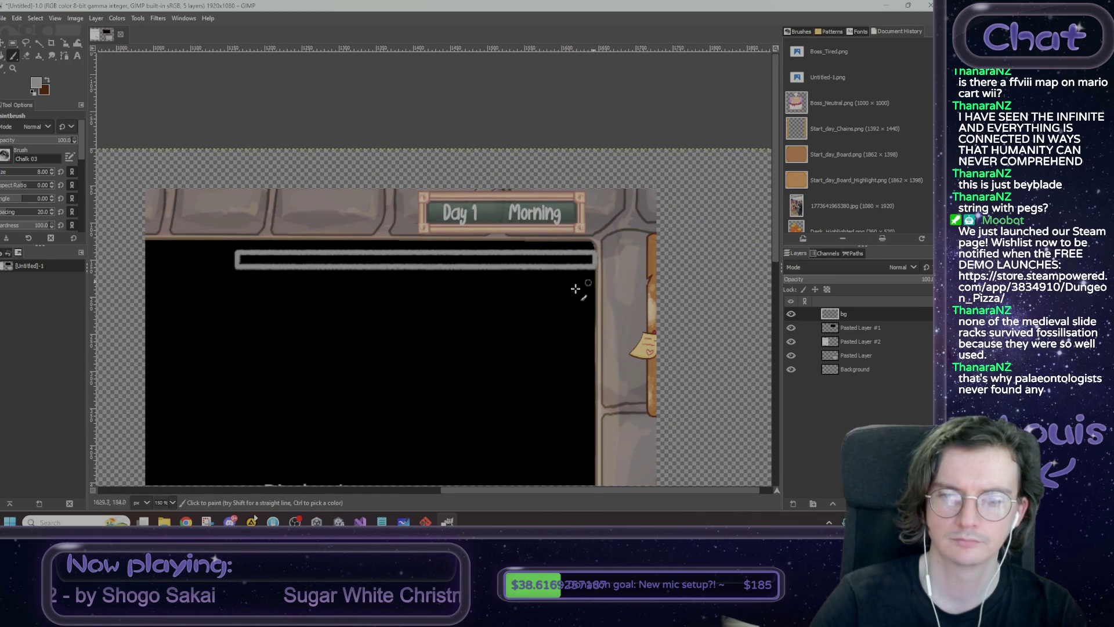
# Close off the rail's left end and add another straight edge along the bar.
pyautogui.scroll(-2, 592, 281)
pyautogui.hscroll(-10, 423, 286)
pyautogui.hscroll(-5, 367, 272)
pyautogui.scroll(2, 367, 271)
pyautogui.hscroll(15, 378, 270)
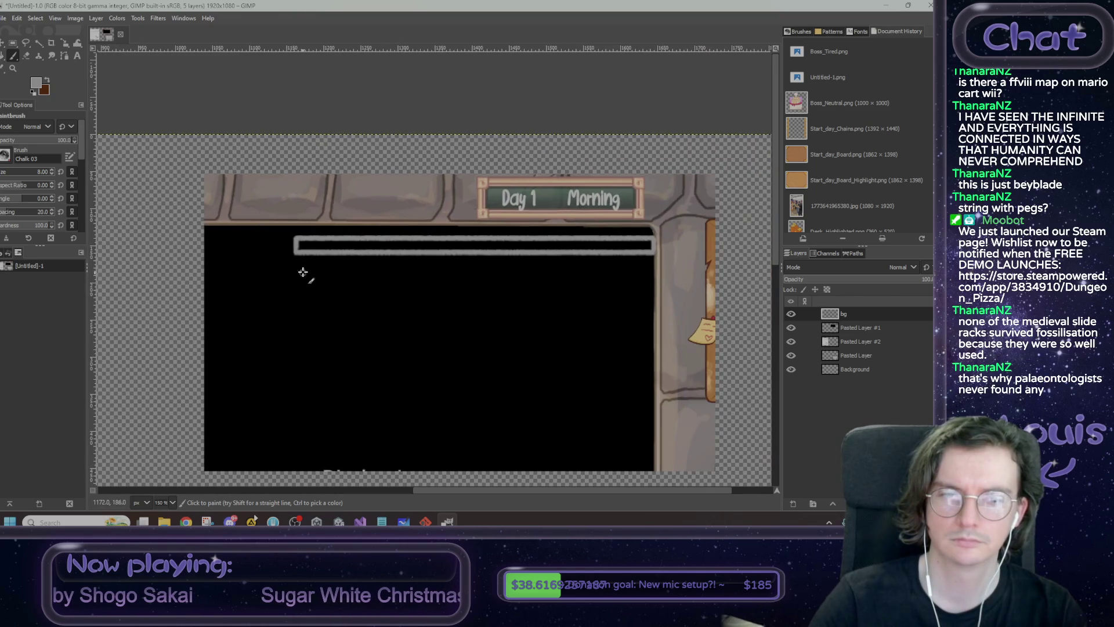
pyautogui.click(304, 261)
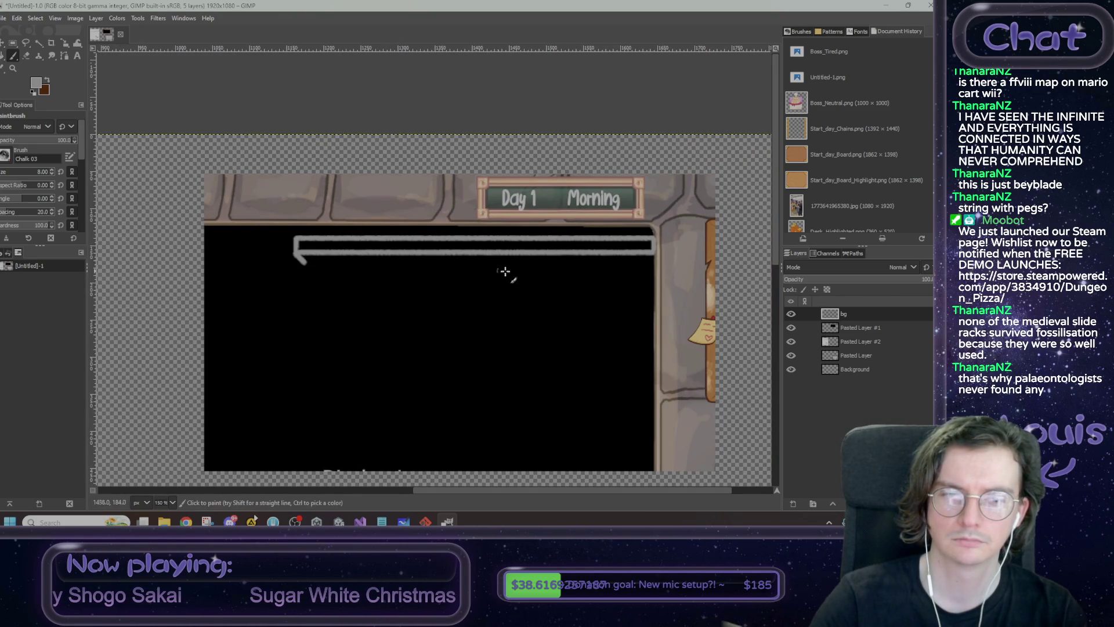
pyautogui.keyDown('shift'); pyautogui.click(653, 263); pyautogui.keyUp('shift')
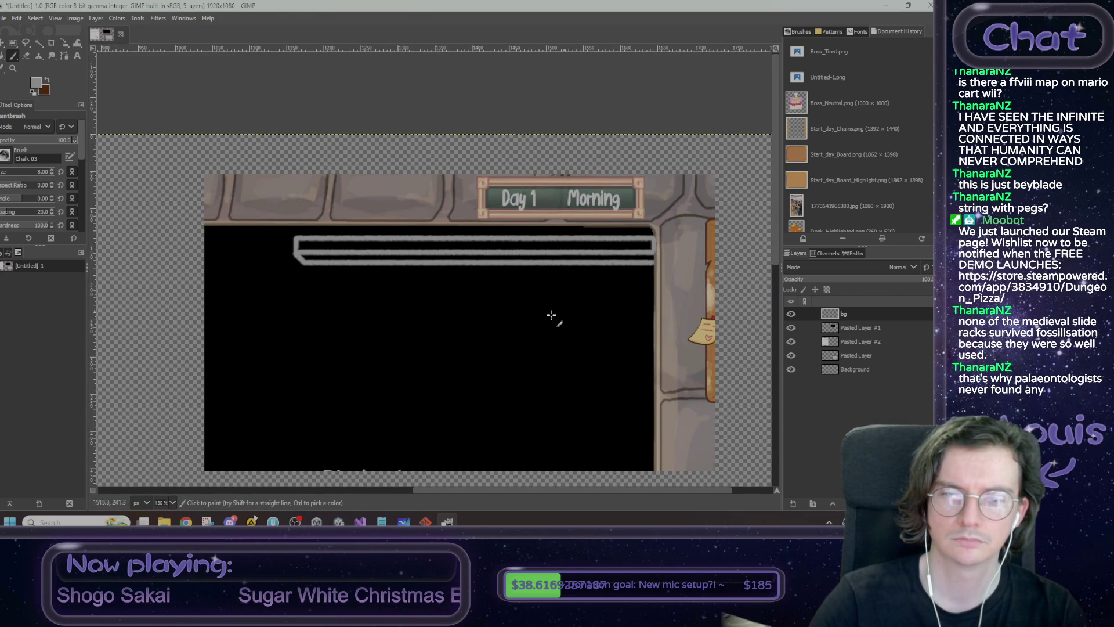
pyautogui.hscroll(-15, 393, 318)
pyautogui.scroll(-2, 393, 319)
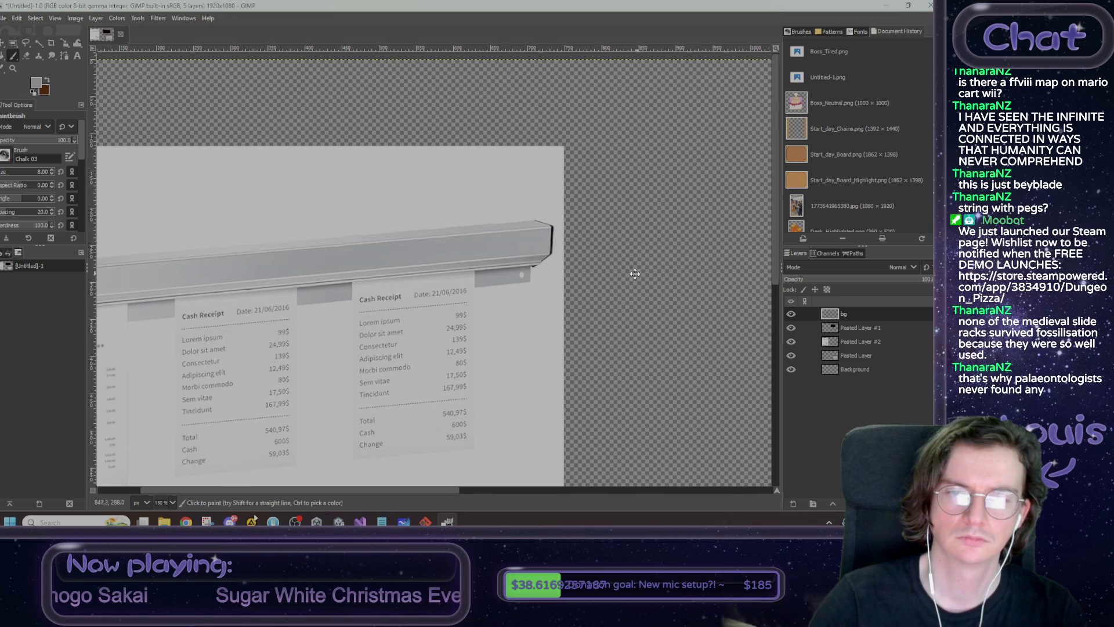
pyautogui.scroll(2, 552, 254)
pyautogui.hscroll(15, 551, 254)
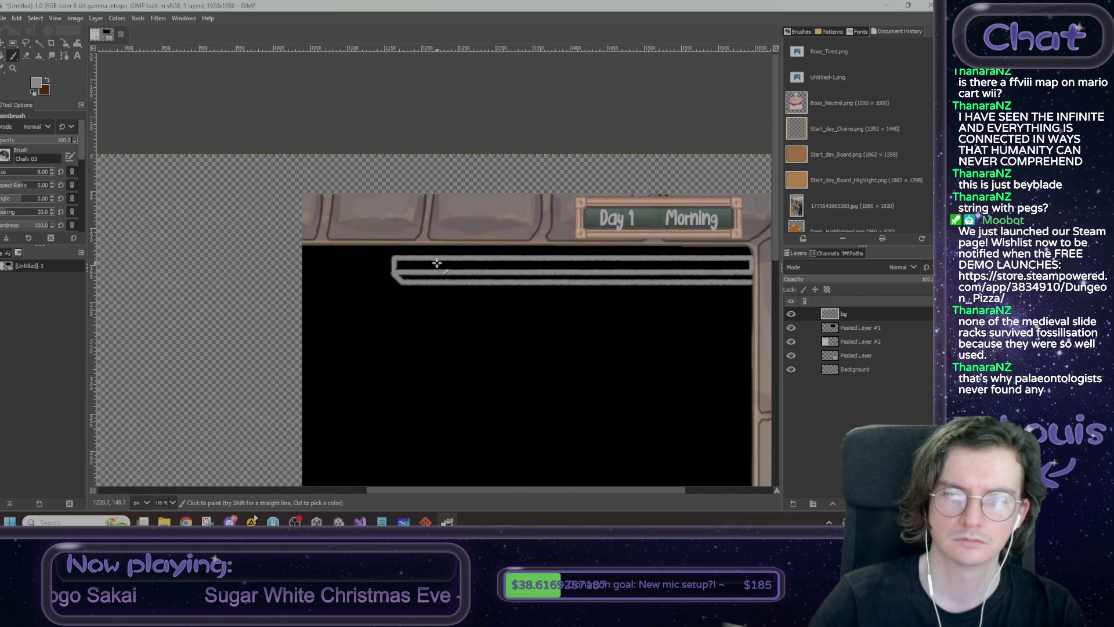
pyautogui.hscroll(3, 437, 263)
# Cut the grey rail bar, move it up about 20 px, and anchor it back.
pyautogui.press('r')
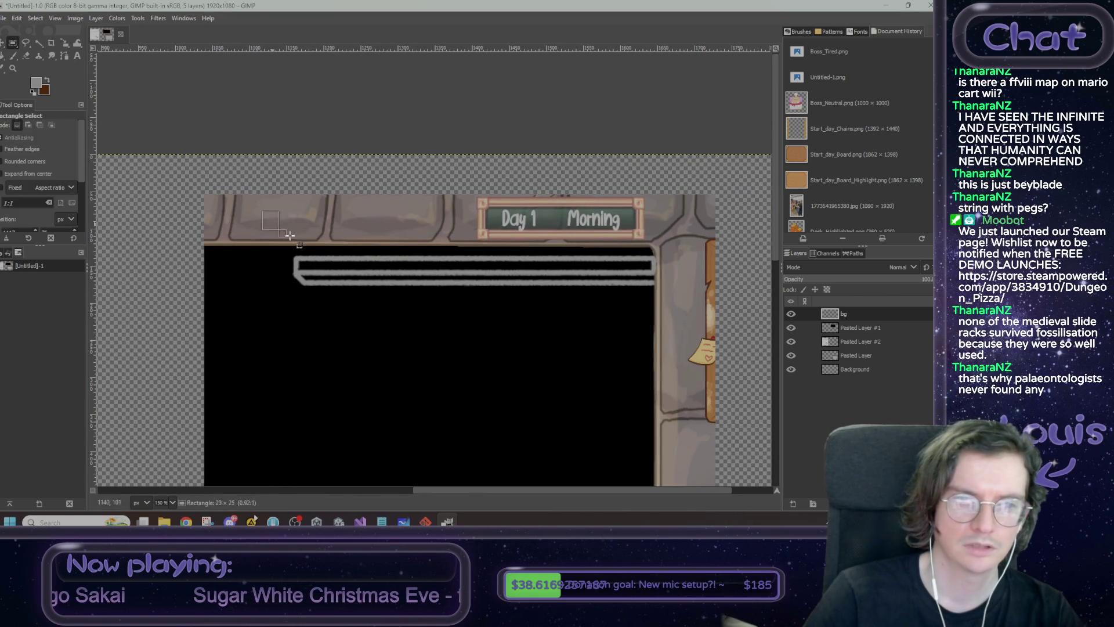
pyautogui.moveTo(269, 250); pyautogui.dragTo(655, 326)
pyautogui.hotkey('ctrl', 'x')
pyautogui.hotkey('ctrl', 'v')
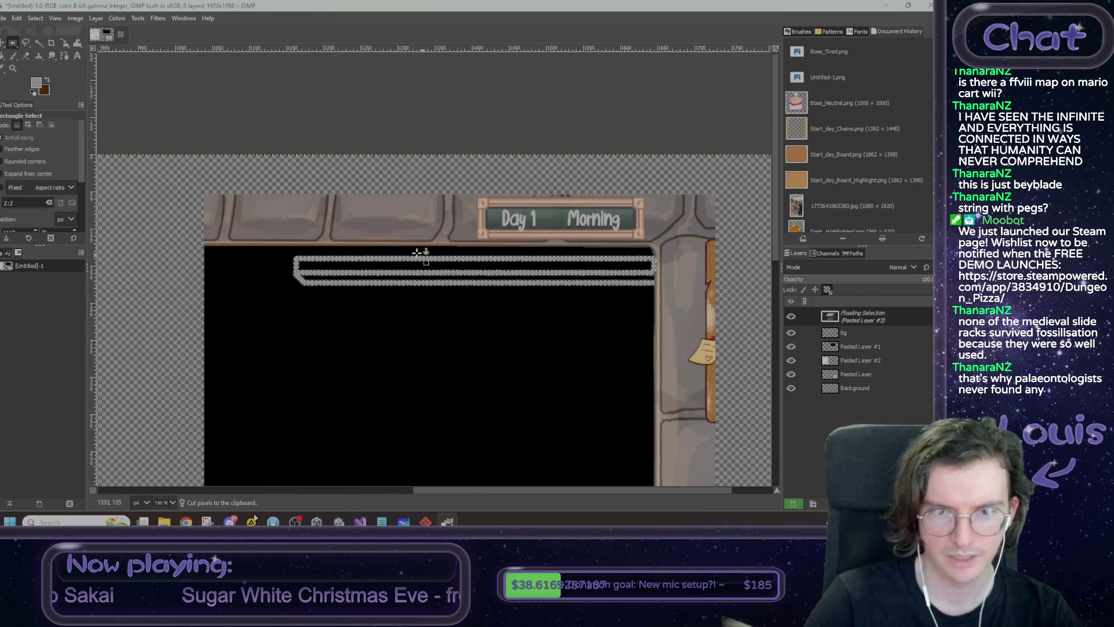
pyautogui.click(2, 43)
pyautogui.moveTo(346, 263); pyautogui.dragTo(343, 249)
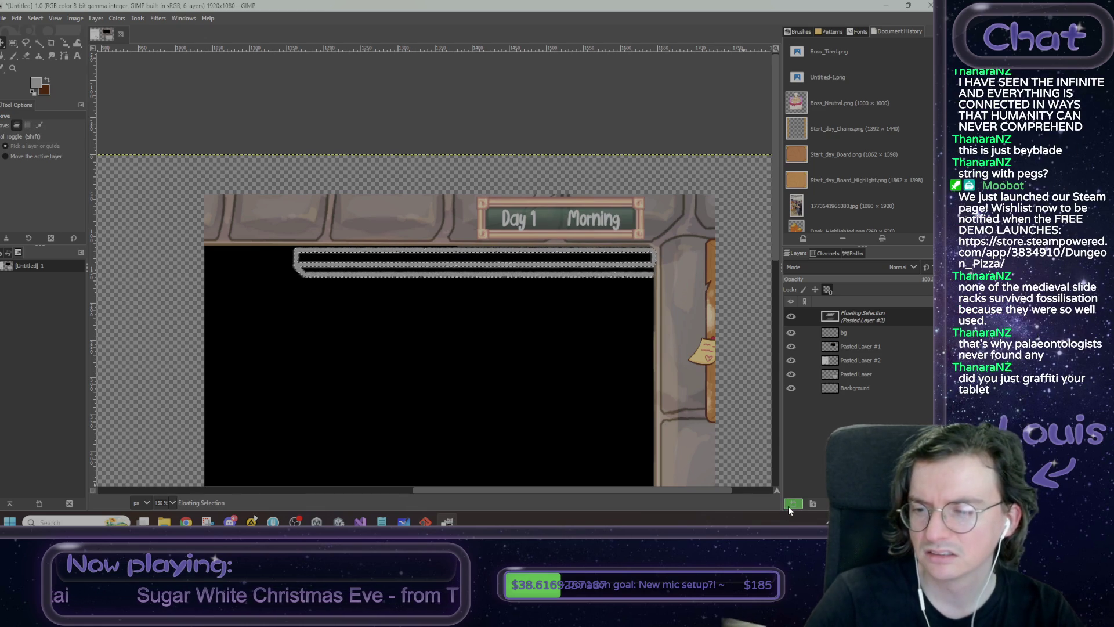
pyautogui.hotkey('ctrl', 'h')
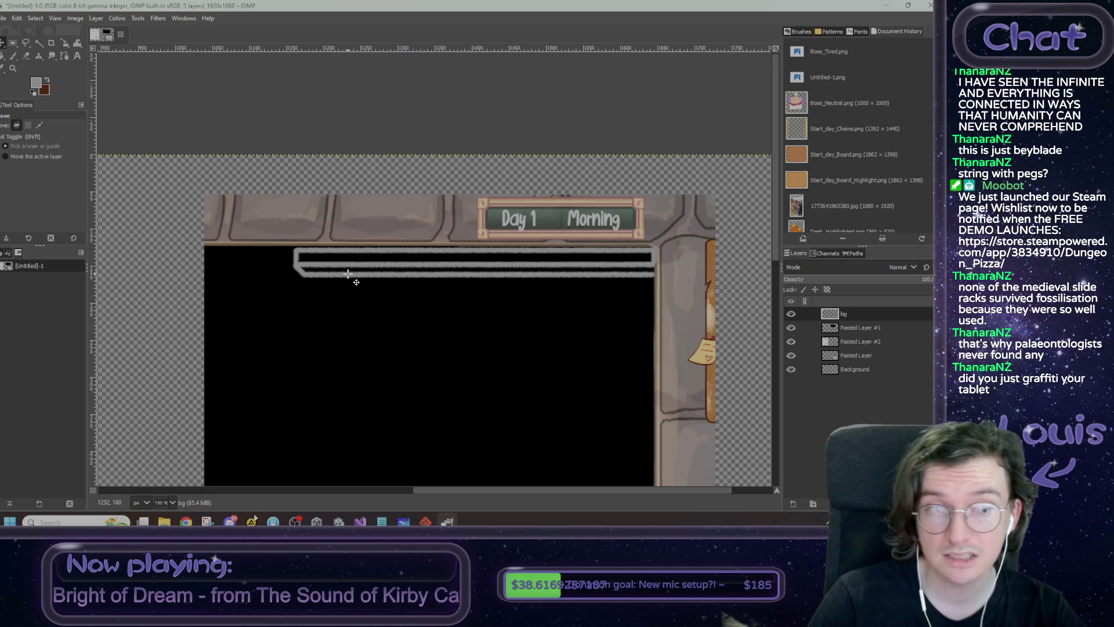
# Start a chalk line at the raised bar's lower-left corner with the Paintbrush.
pyautogui.hscroll(-10, 418, 290)
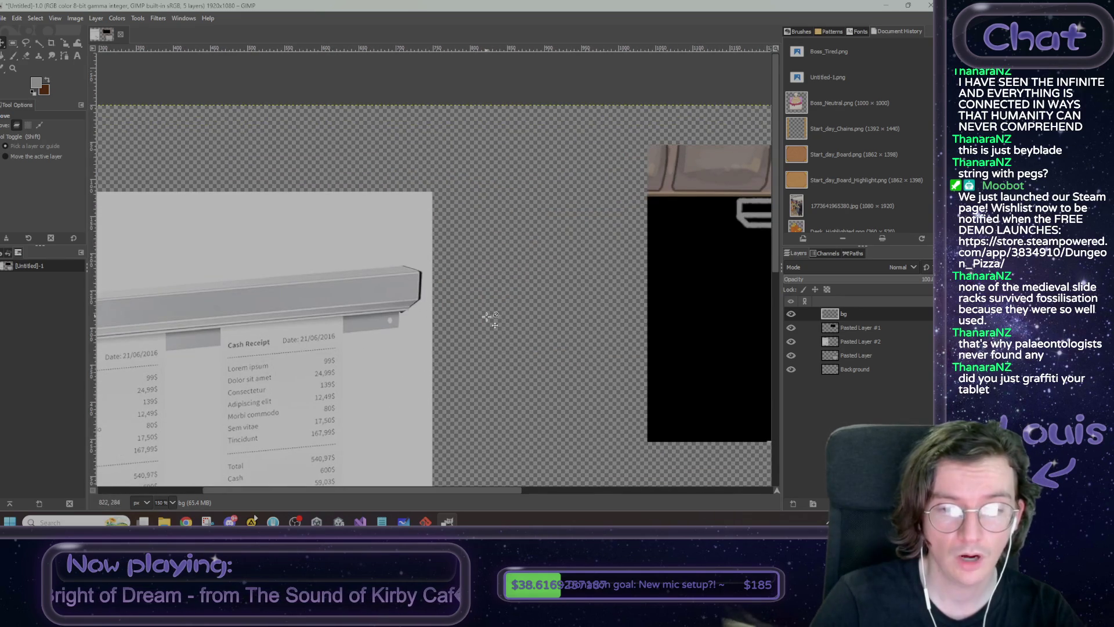
pyautogui.hscroll(10, 415, 286)
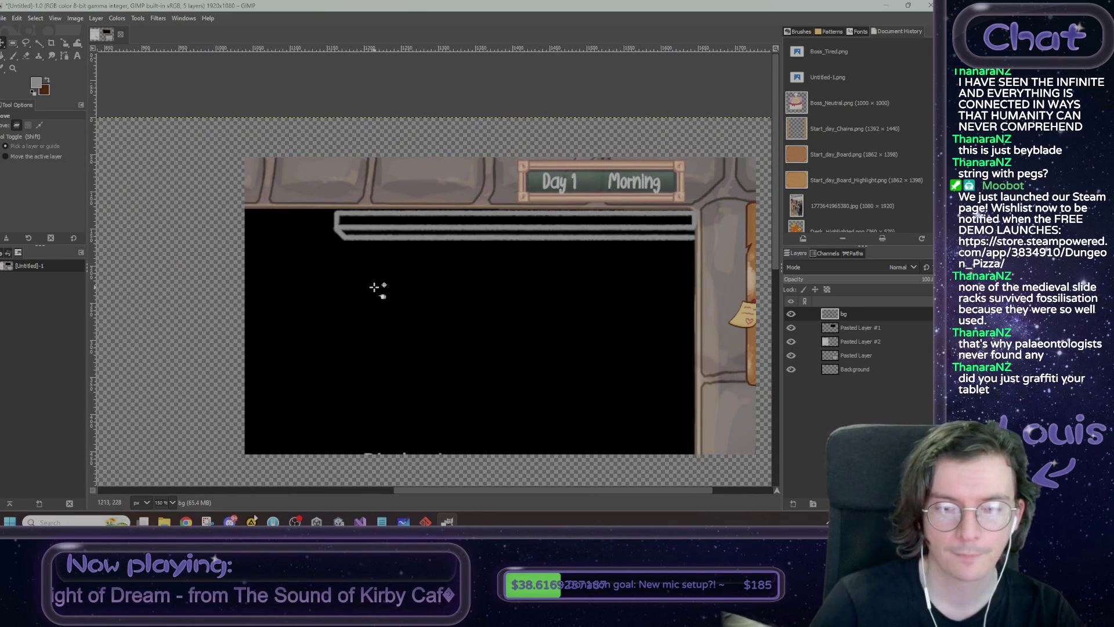
pyautogui.press('p')
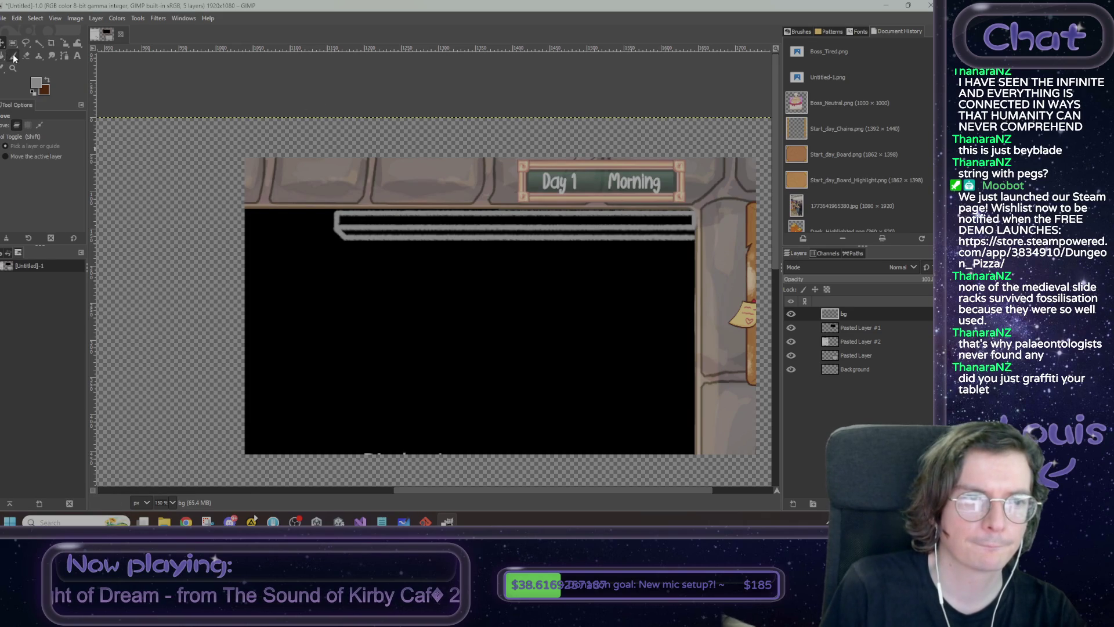
pyautogui.click(344, 238)
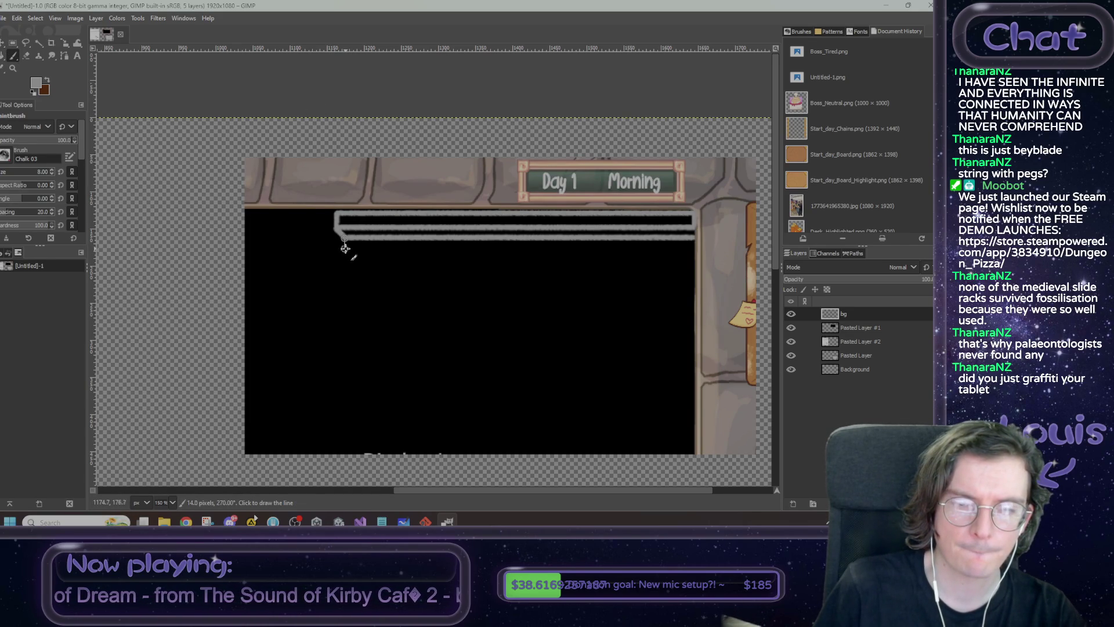
# Draw straight chalk lines down the bar's left end and along its underside, then shade between the bars.
pyautogui.click(345, 249)
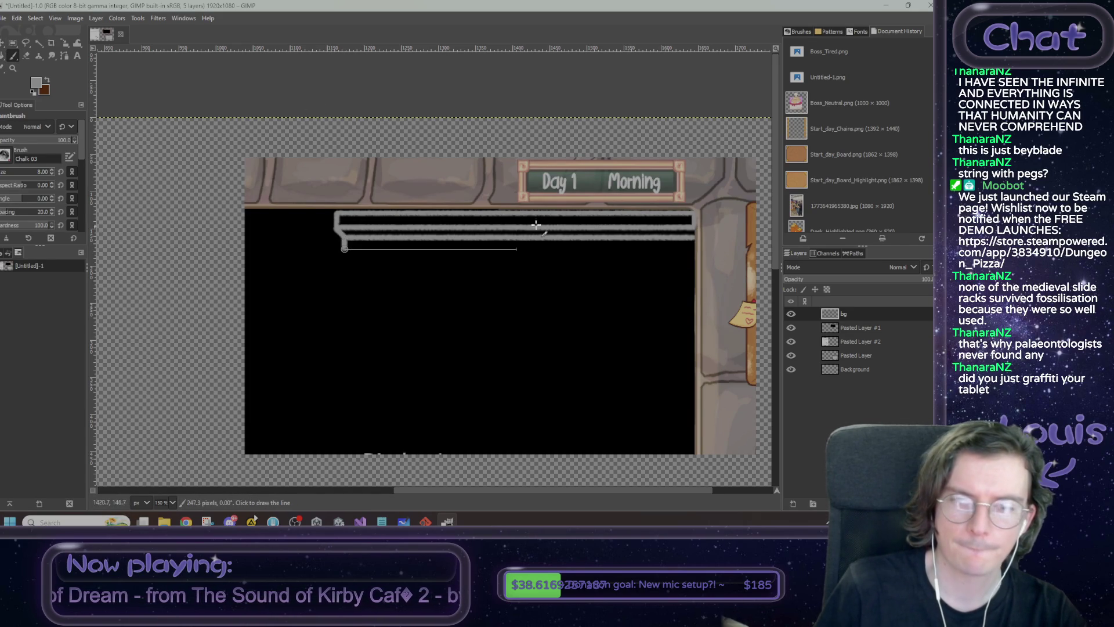
pyautogui.click(695, 250)
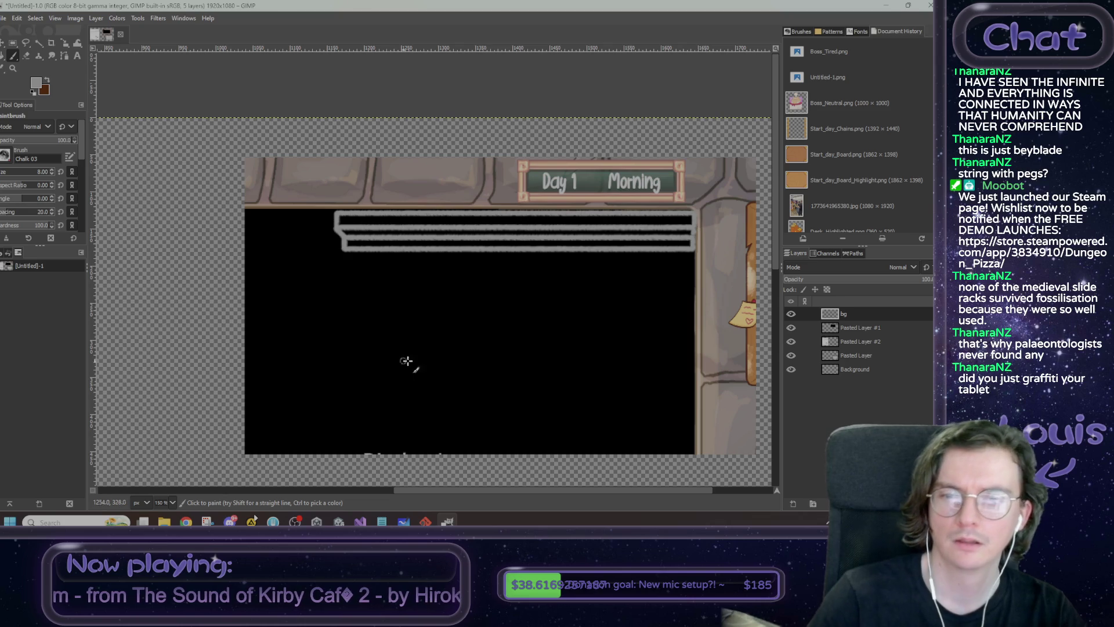
pyautogui.scroll(-5, 398, 366)
pyautogui.scroll(-5, 398, 219)
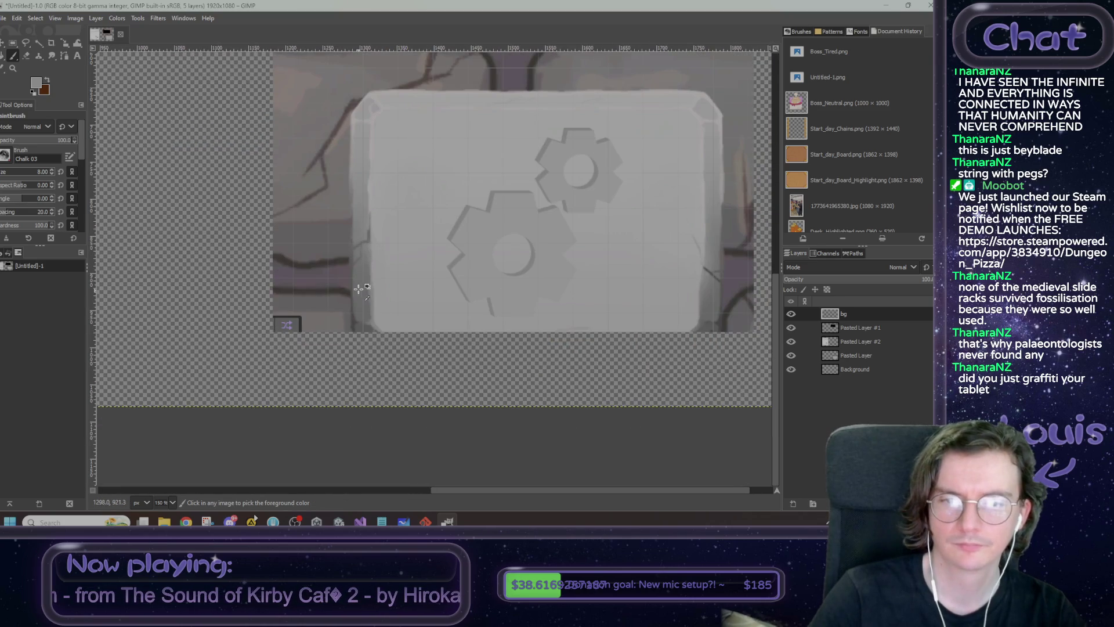
pyautogui.scroll(10, 366, 280)
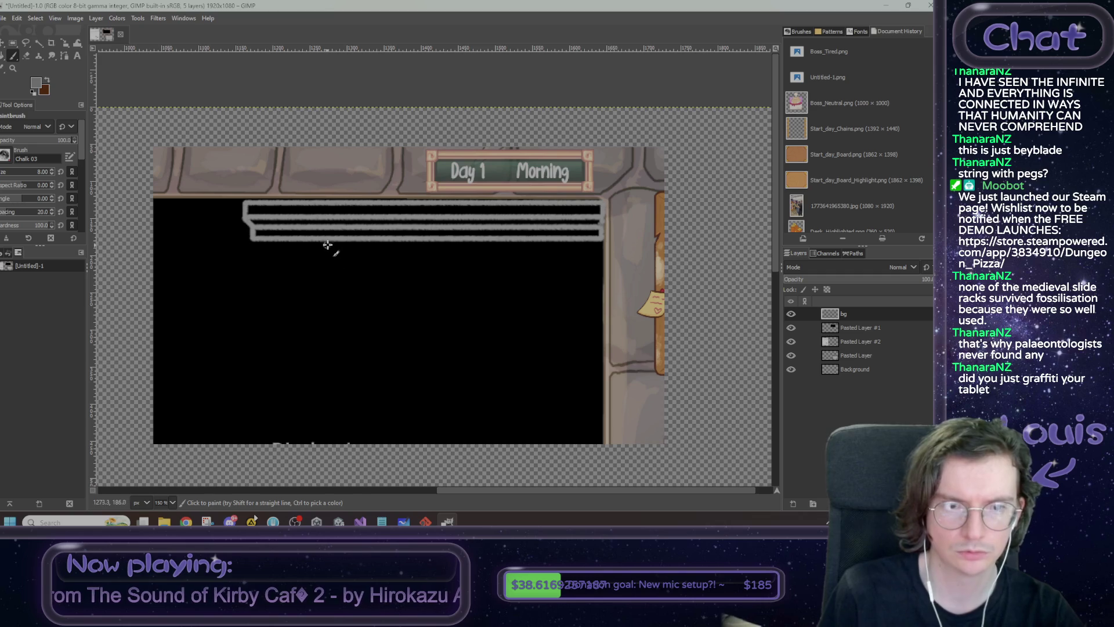
pyautogui.keyDown('shift'); pyautogui.click(251, 225); pyautogui.keyUp('shift')
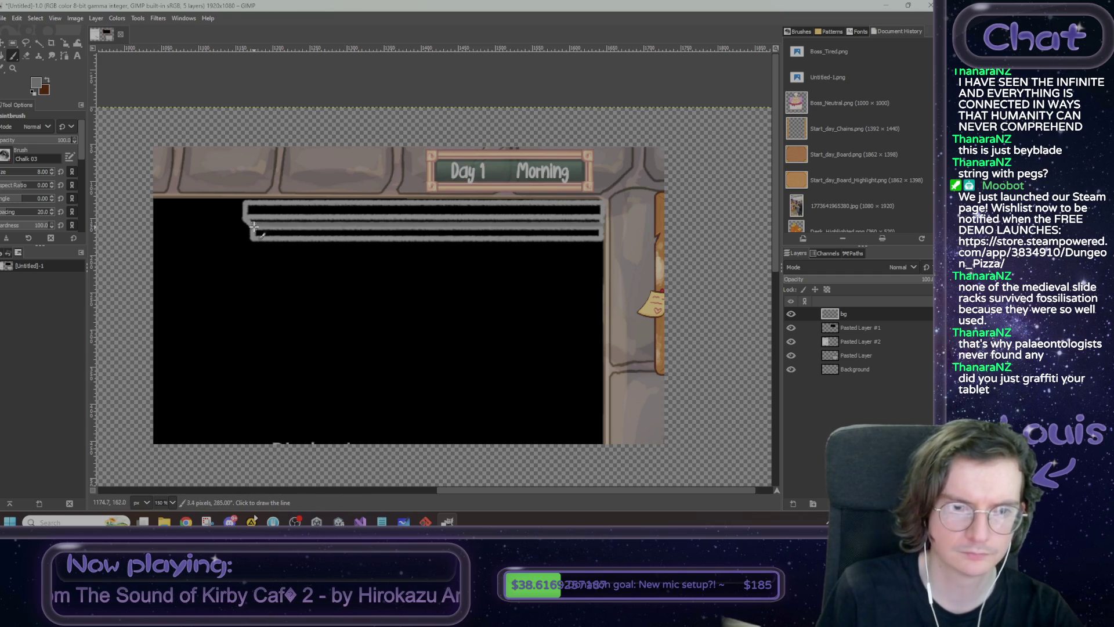
pyautogui.keyDown('shift'); pyautogui.click(599, 221); pyautogui.keyUp('shift')
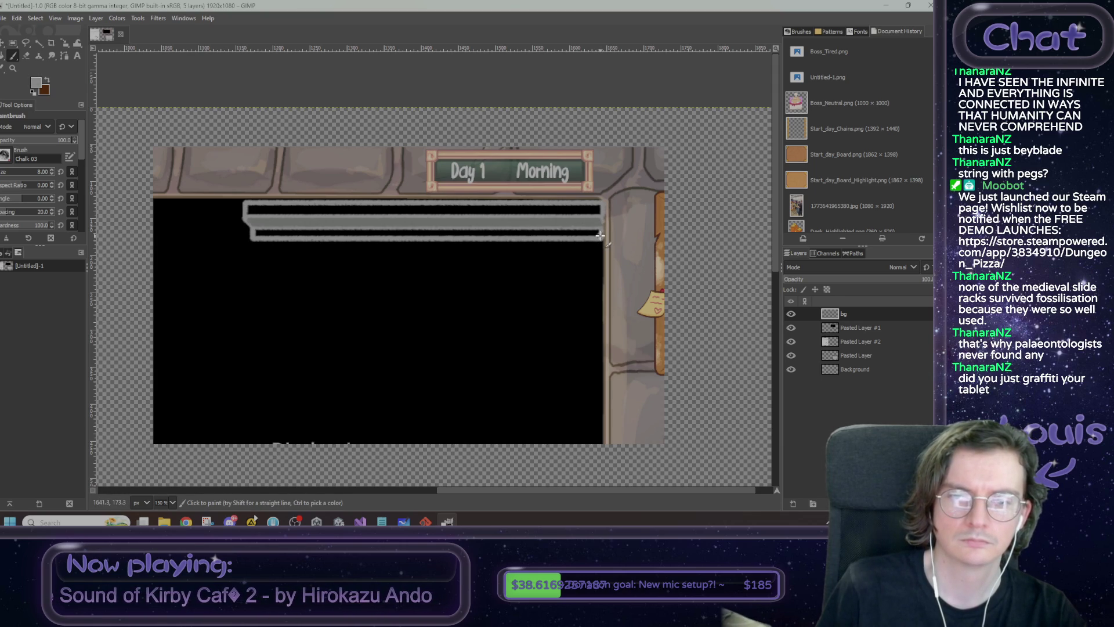
# Paint several straight grey chalk lines across the rail's lower bar.
pyautogui.keyDown('shift'); pyautogui.click(257, 230); pyautogui.keyUp('shift')
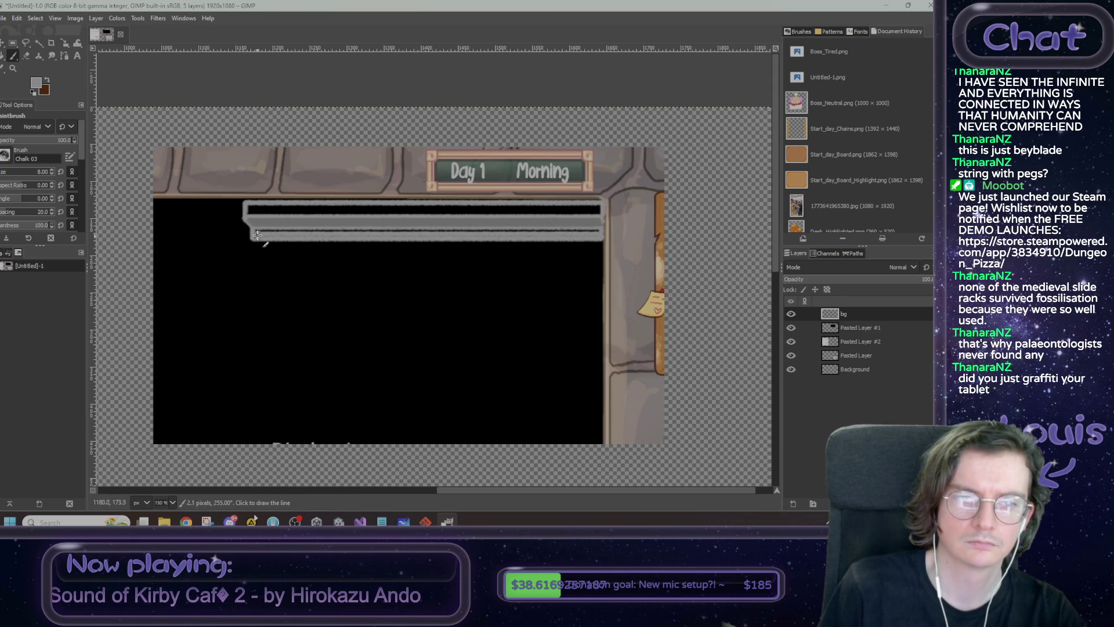
pyautogui.keyDown('shift'); pyautogui.click(599, 233); pyautogui.keyUp('shift')
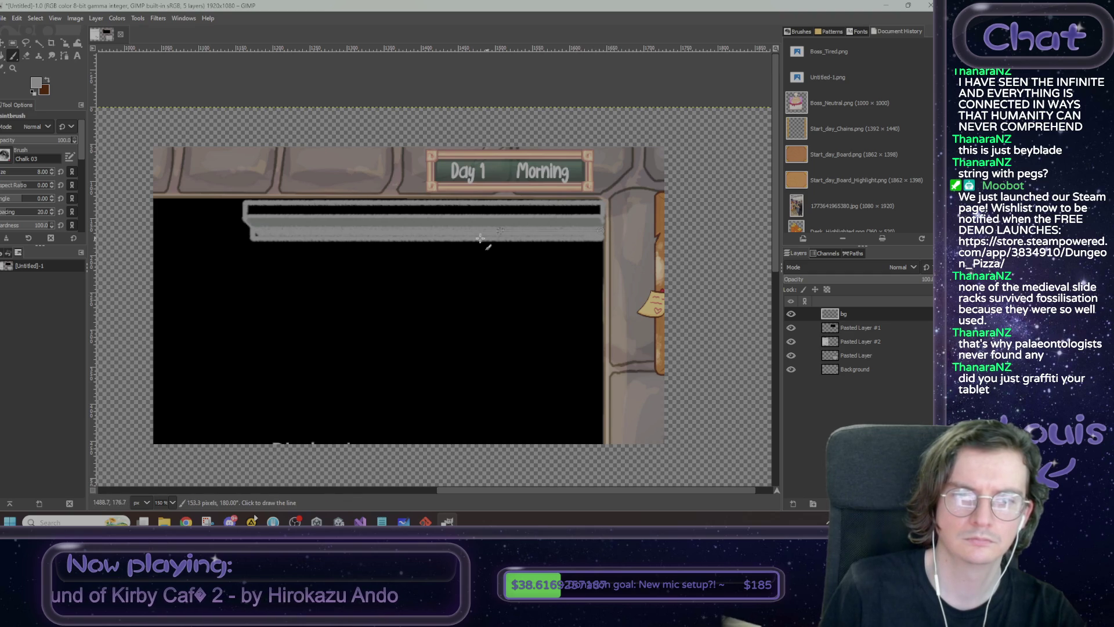
pyautogui.keyDown('shift'); pyautogui.click(255, 230); pyautogui.keyUp('shift')
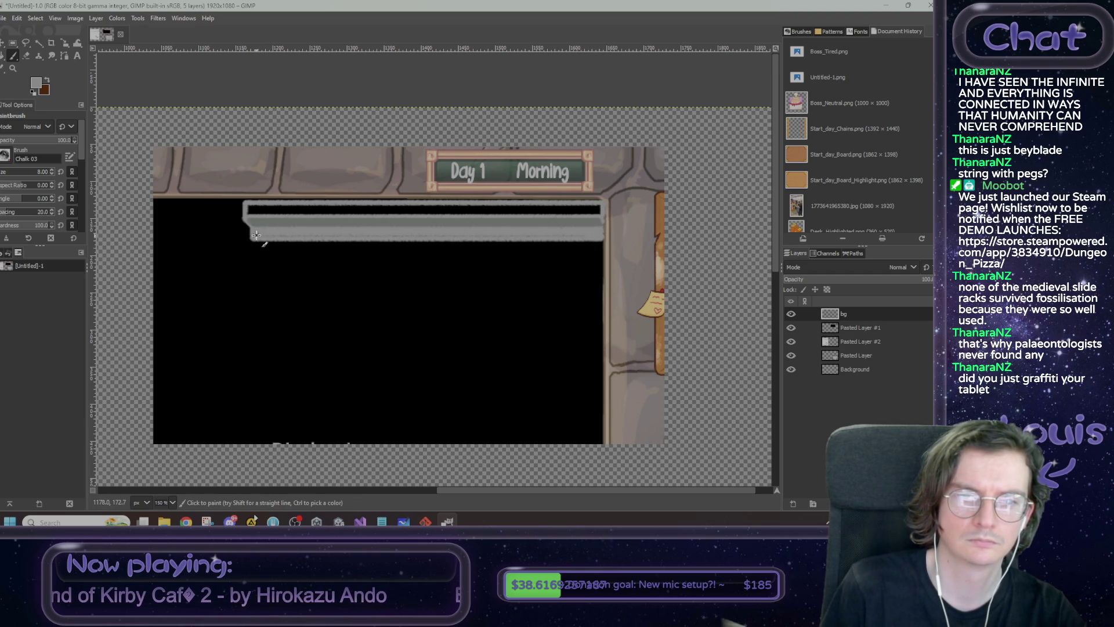
pyautogui.keyDown('shift'); pyautogui.click(593, 232); pyautogui.keyUp('shift')
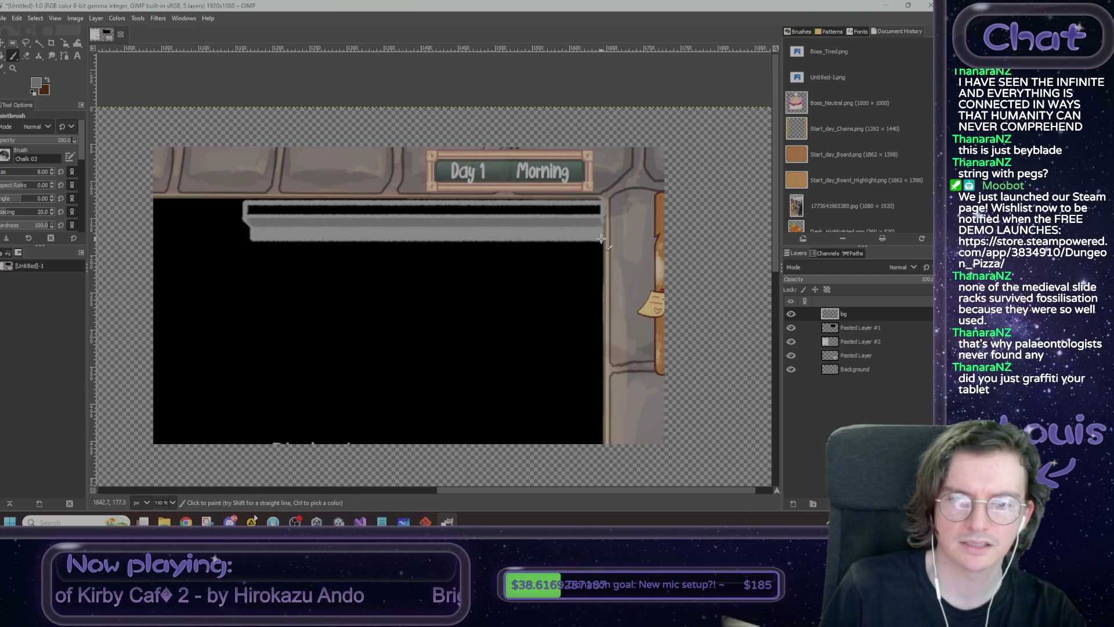
pyautogui.keyDown('shift'); pyautogui.click(257, 237); pyautogui.keyUp('shift')
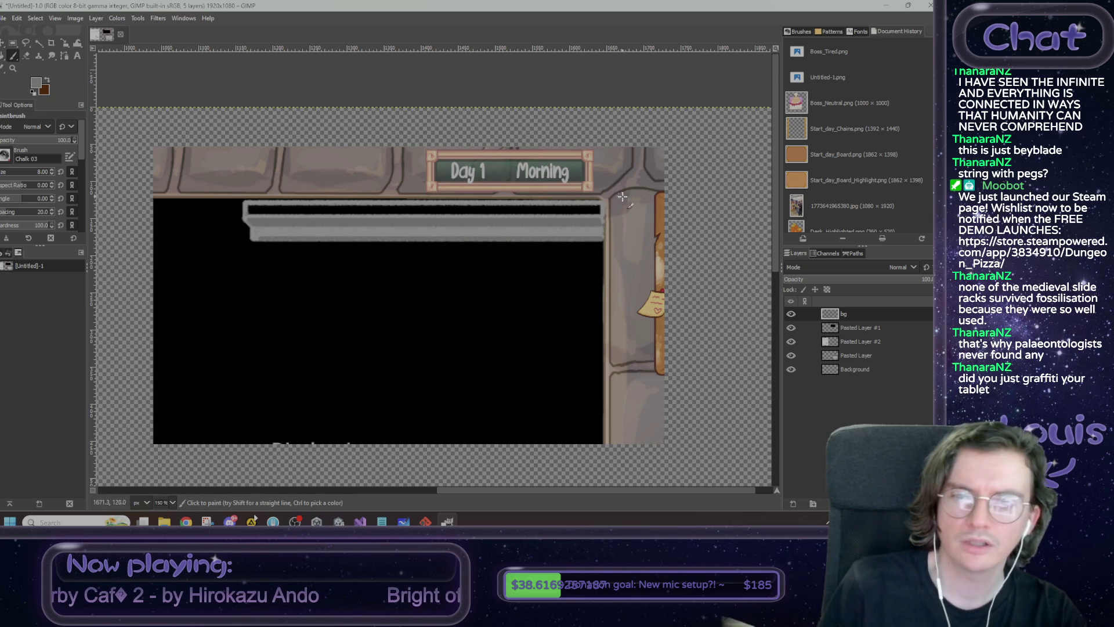
# Paint straight grey lines over the black strip along the bar's top, redoing one stroke.
pyautogui.keyDown('shift'); pyautogui.click(597, 214); pyautogui.keyUp('shift')
pyautogui.hotkey('ctrl', 'z')
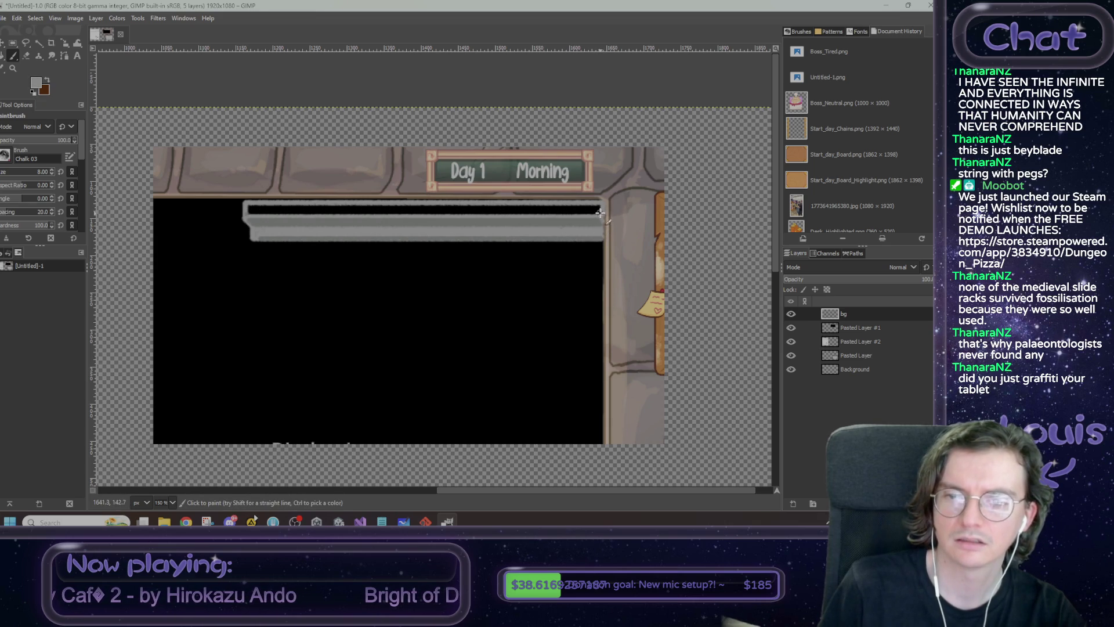
pyautogui.keyDown('shift'); pyautogui.click(251, 212); pyautogui.keyUp('shift')
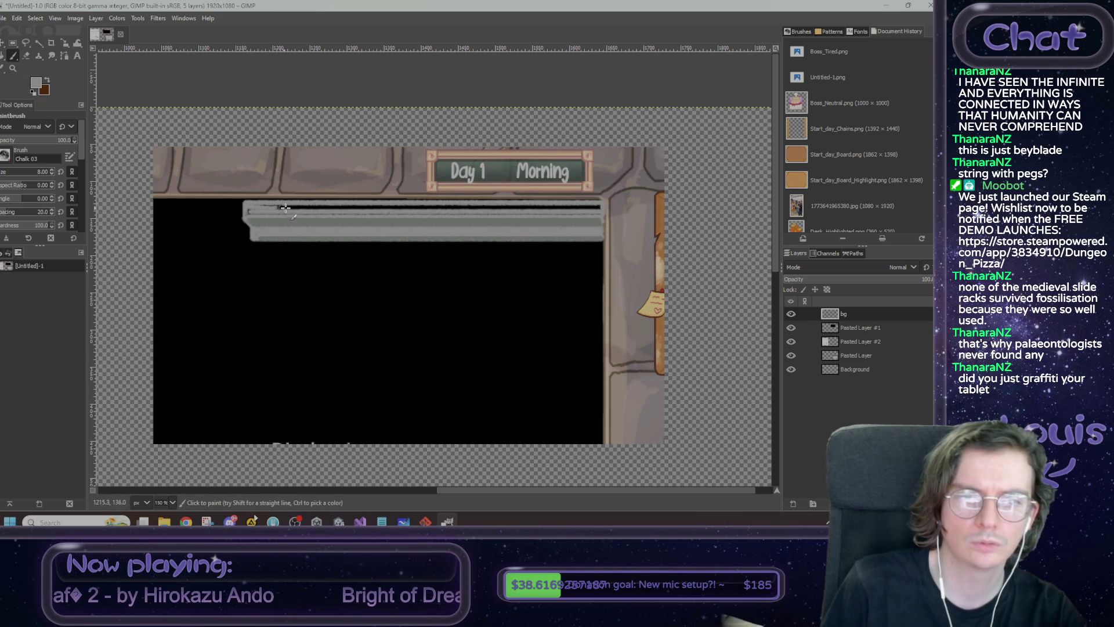
pyautogui.keyDown('shift'); pyautogui.click(600, 207); pyautogui.keyUp('shift')
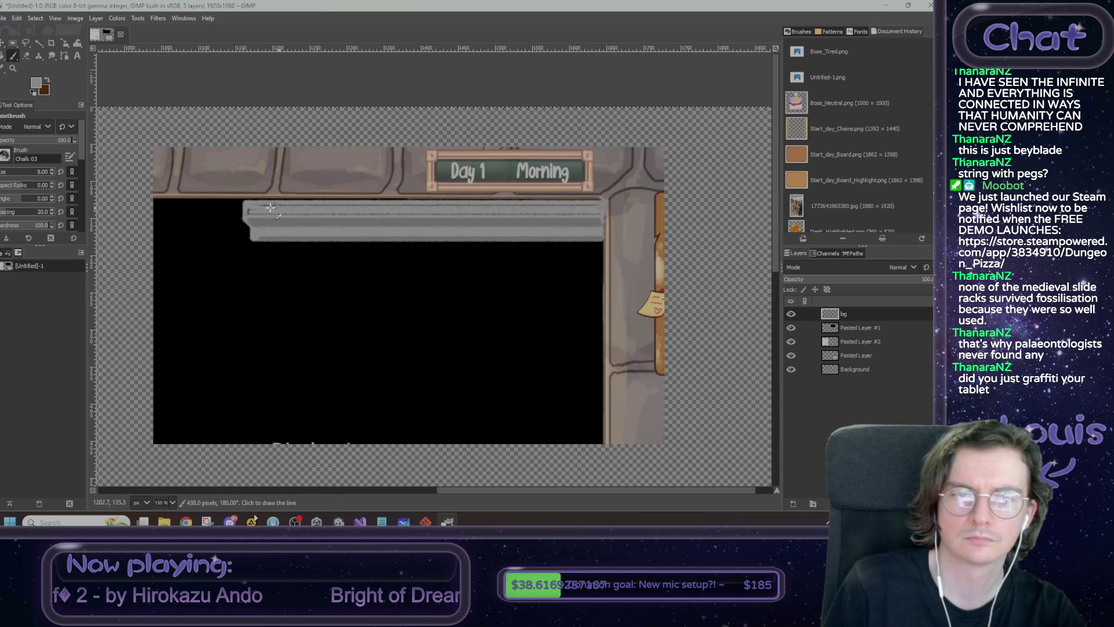
pyautogui.click(249, 213)
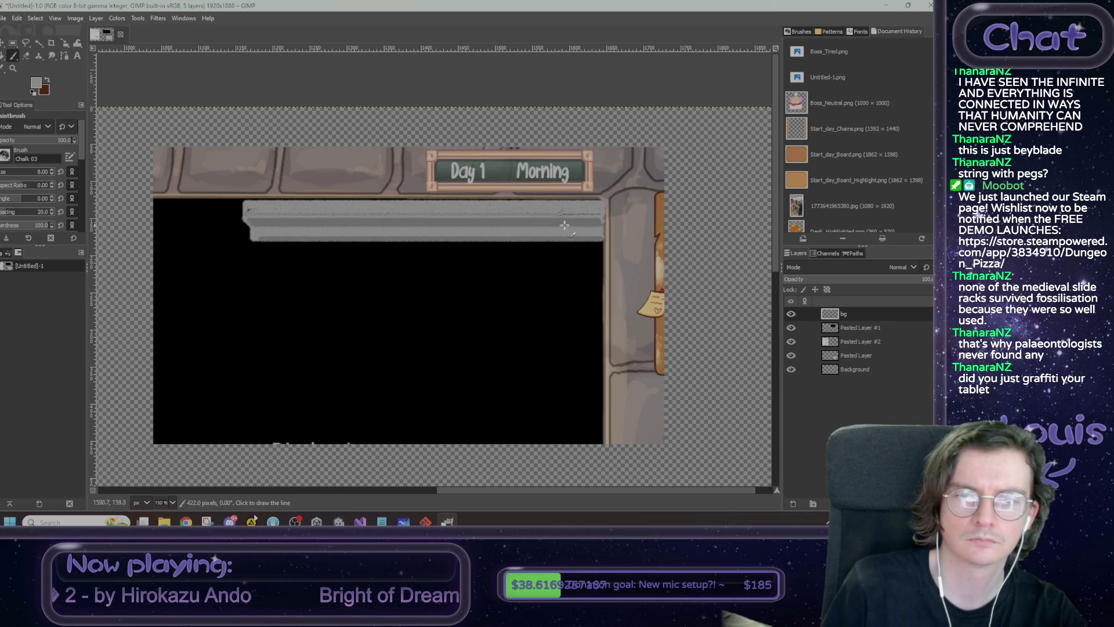
pyautogui.keyDown('shift'); pyautogui.click(600, 215); pyautogui.keyUp('shift')
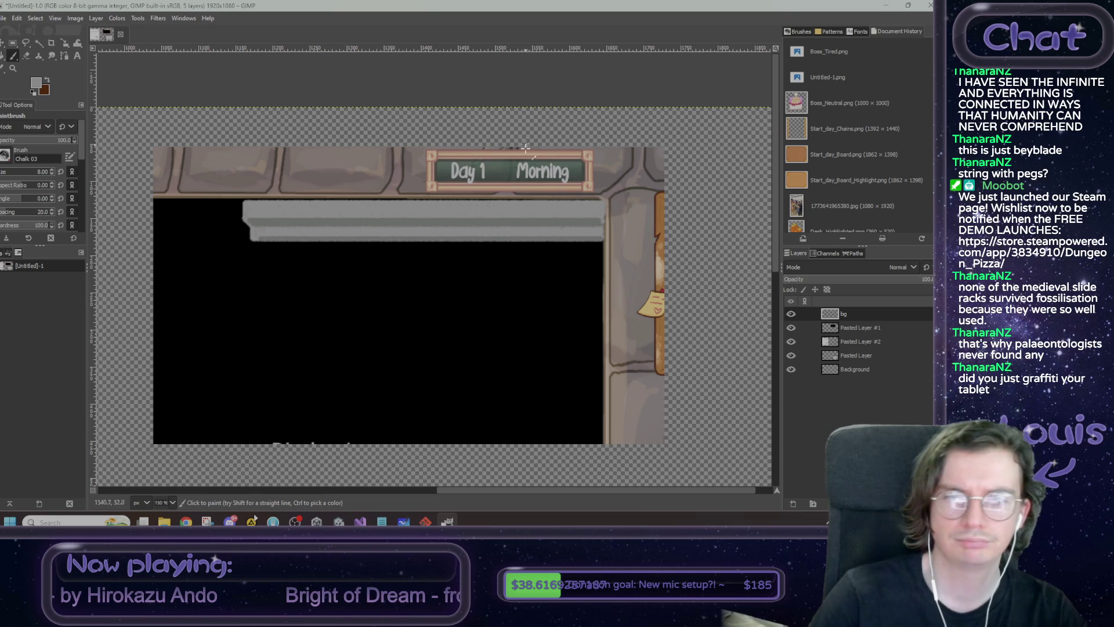
pyautogui.scroll(-10, 557, 313)
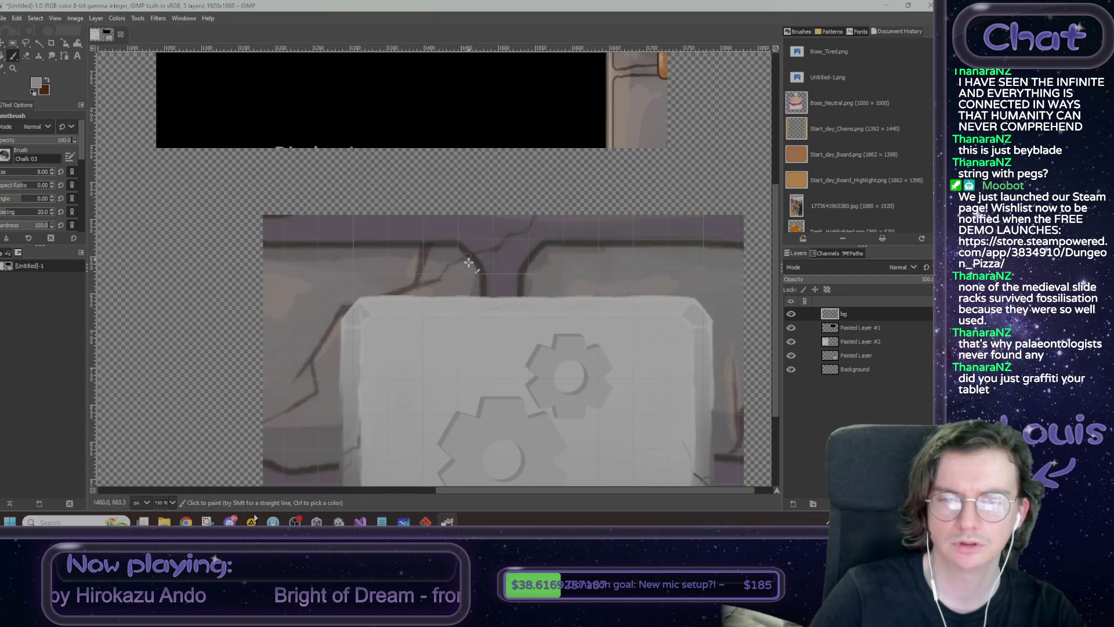
pyautogui.scroll(8, 477, 299)
pyautogui.scroll(-6, 466, 390)
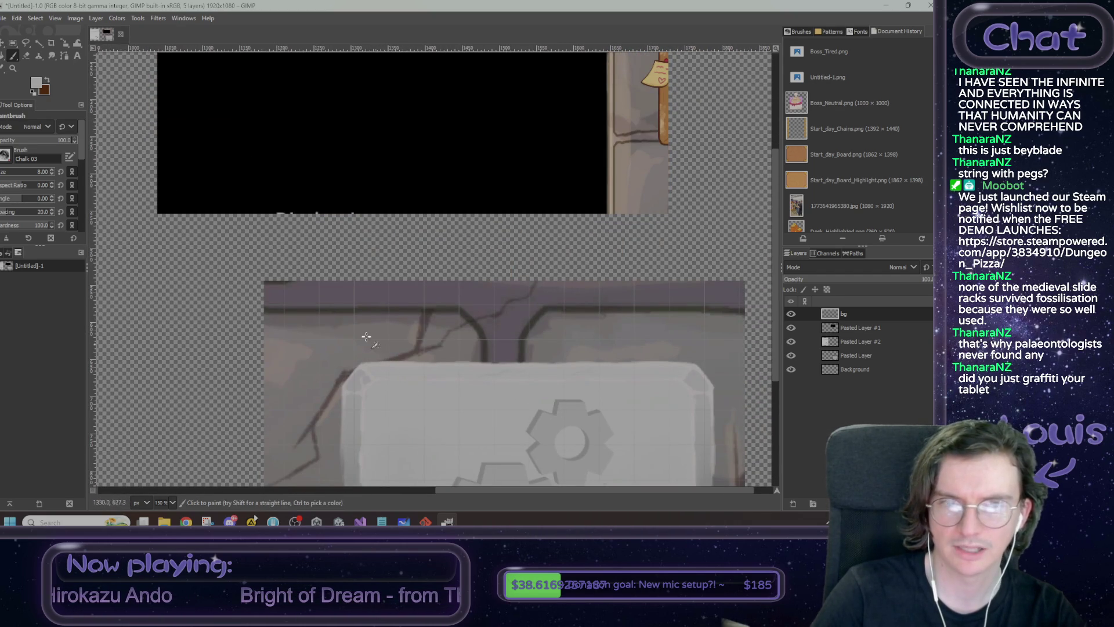
# Add straight light highlight lines across the bar's top and down its right end.
pyautogui.scroll(10, 400, 278)
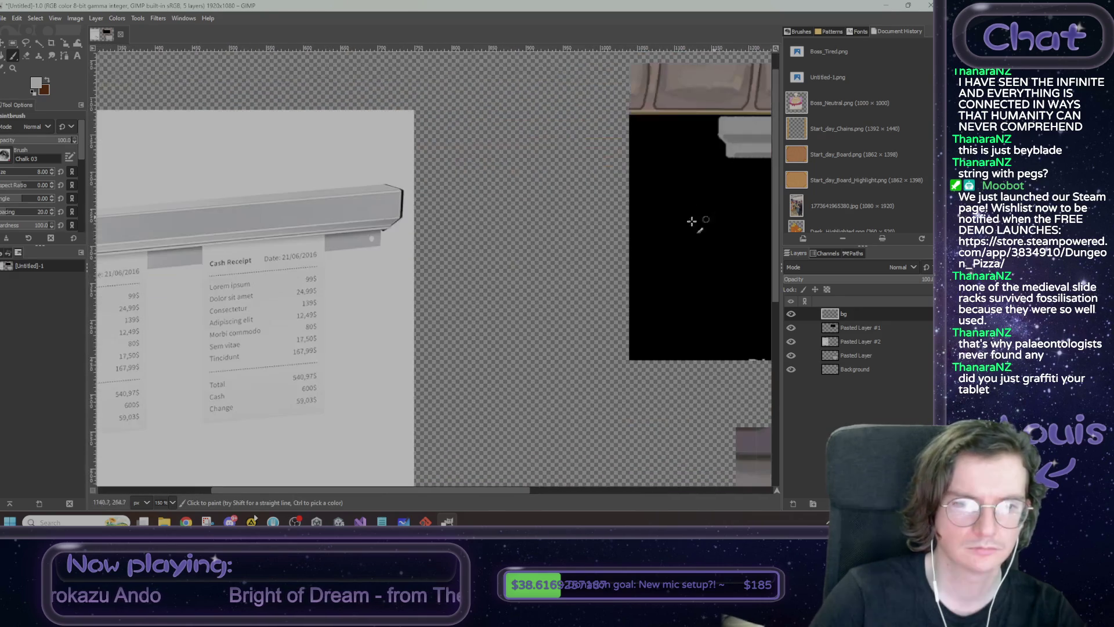
pyautogui.scroll(2, 211, 373)
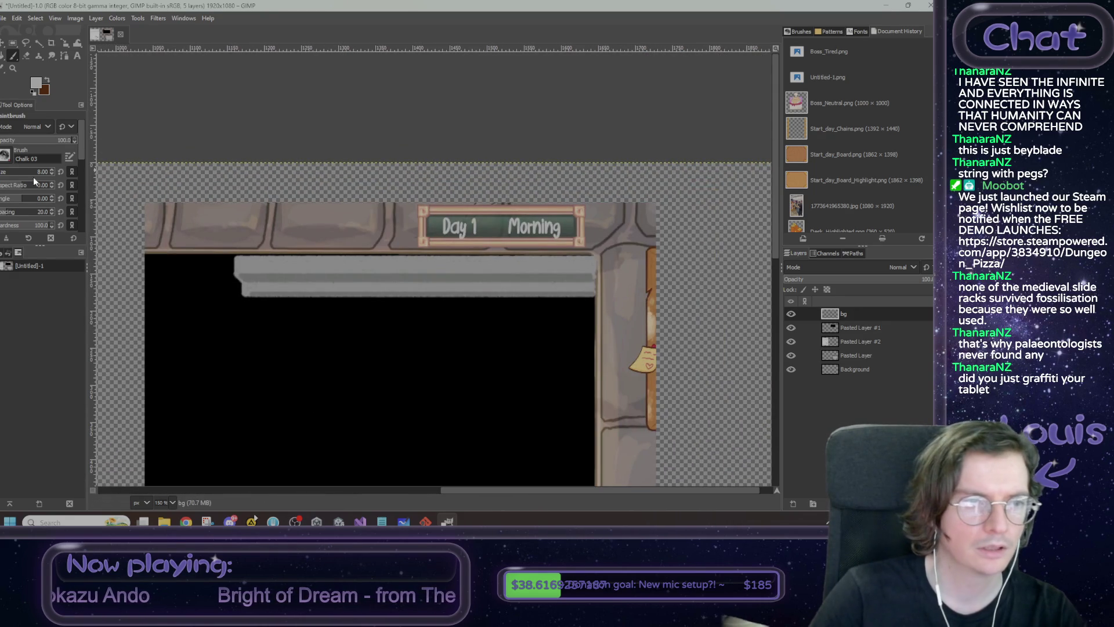
pyautogui.scroll(2, 580, 235)
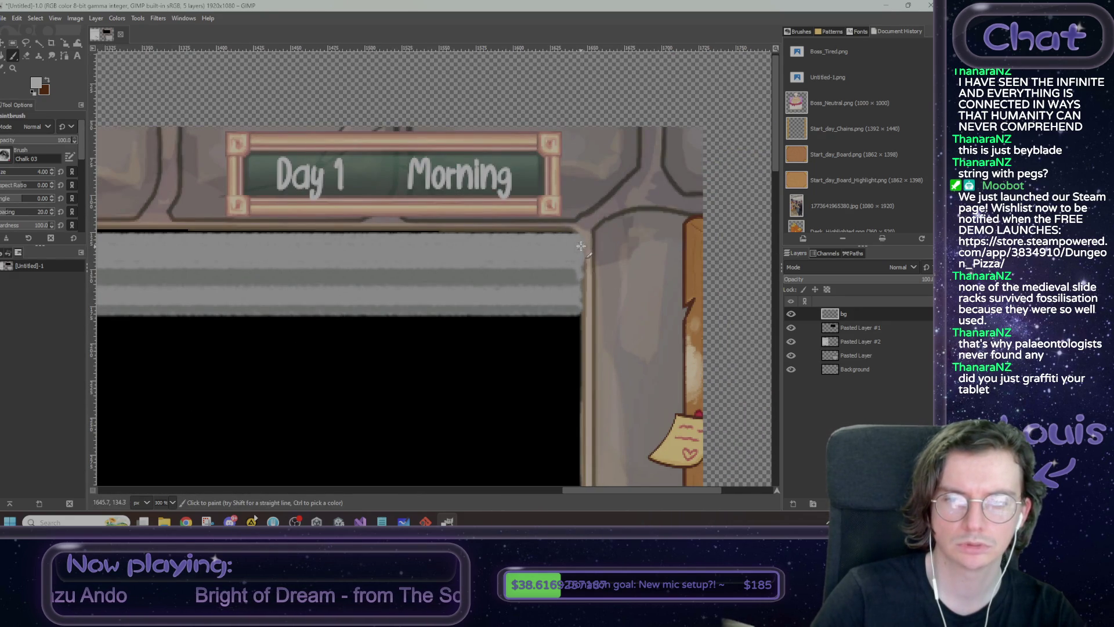
pyautogui.hscroll(-6, 417, 248)
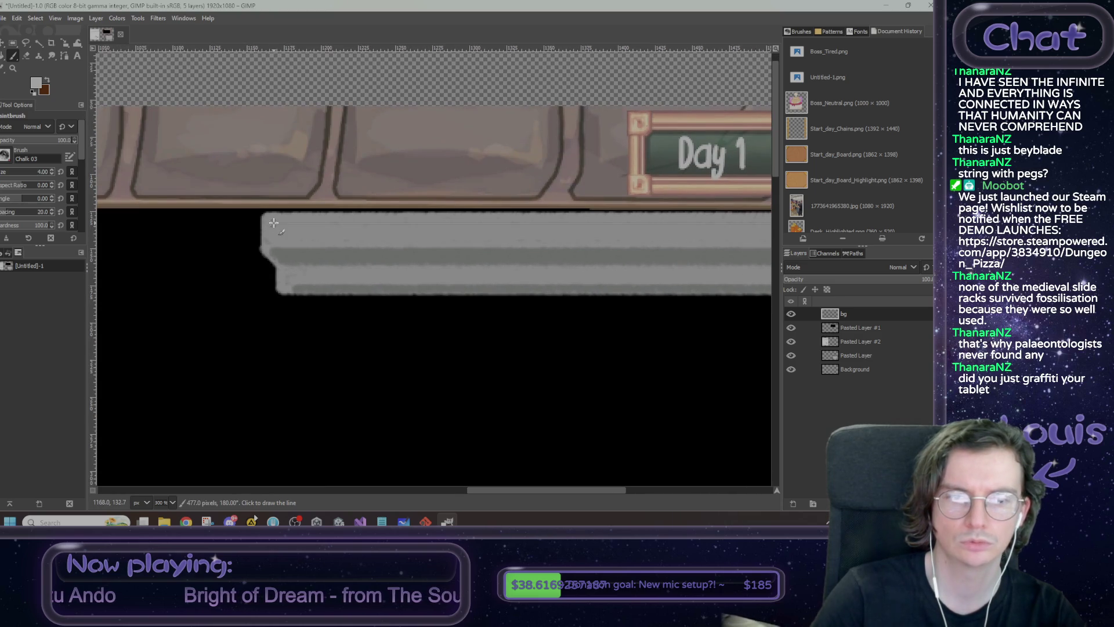
pyautogui.keyDown('shift'); pyautogui.click(267, 222); pyautogui.keyUp('shift')
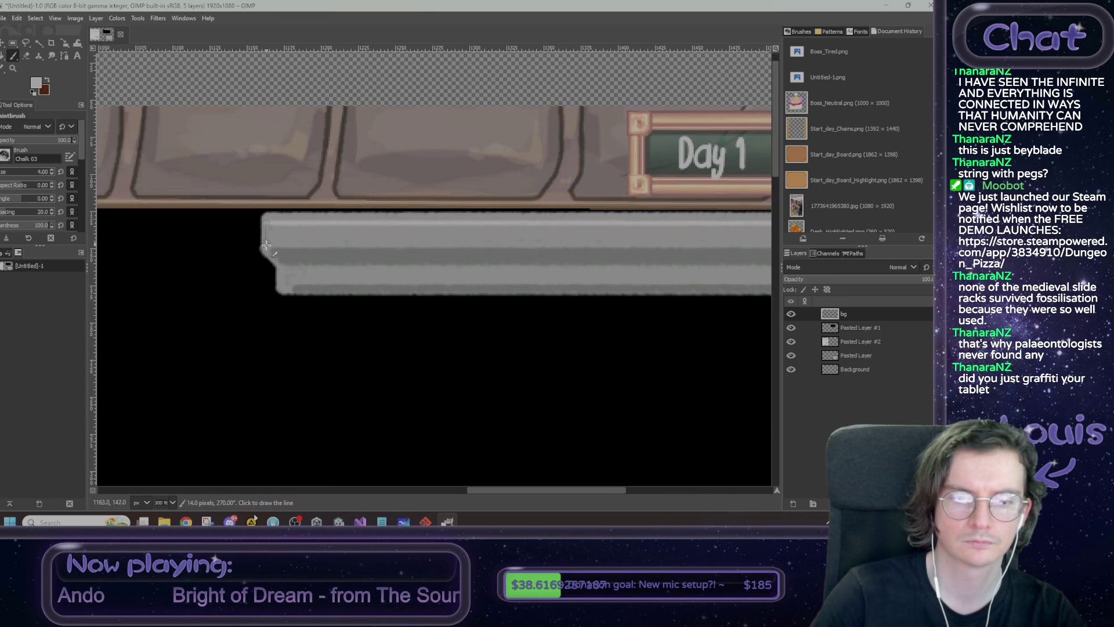
pyautogui.hscroll(3, 264, 247)
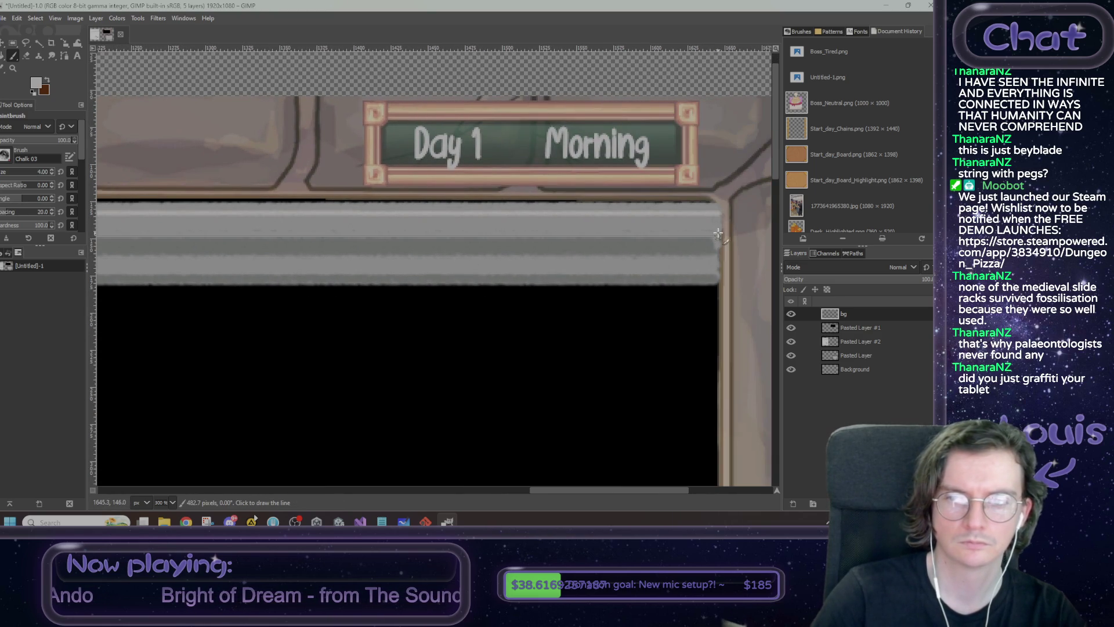
pyautogui.keyDown('shift'); pyautogui.click(714, 236); pyautogui.keyUp('shift')
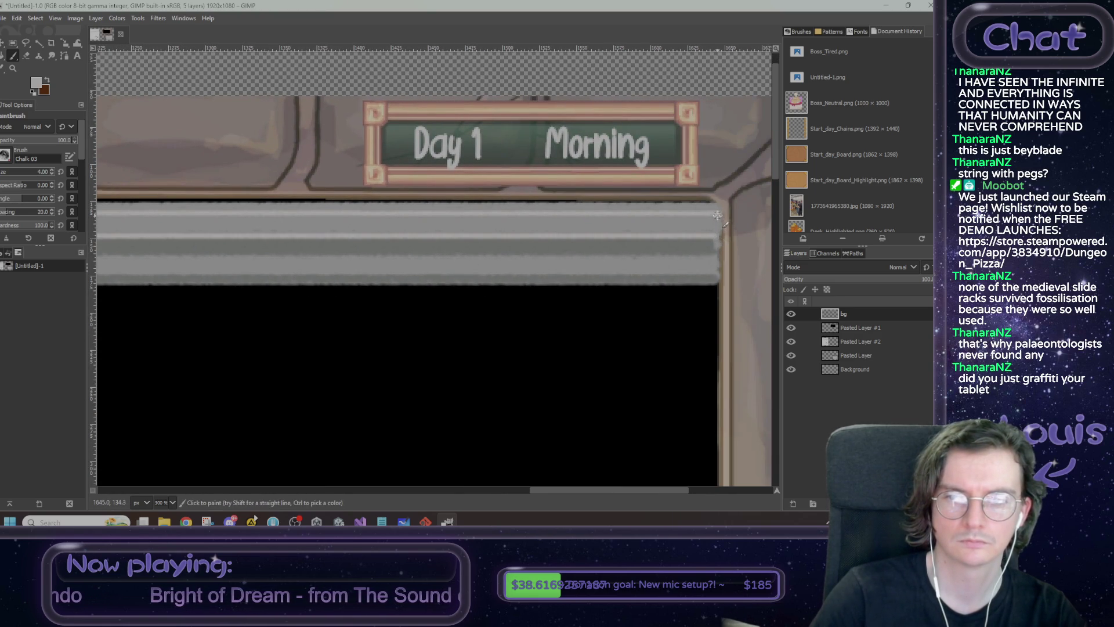
pyautogui.keyDown('shift'); pyautogui.click(717, 216); pyautogui.keyUp('shift')
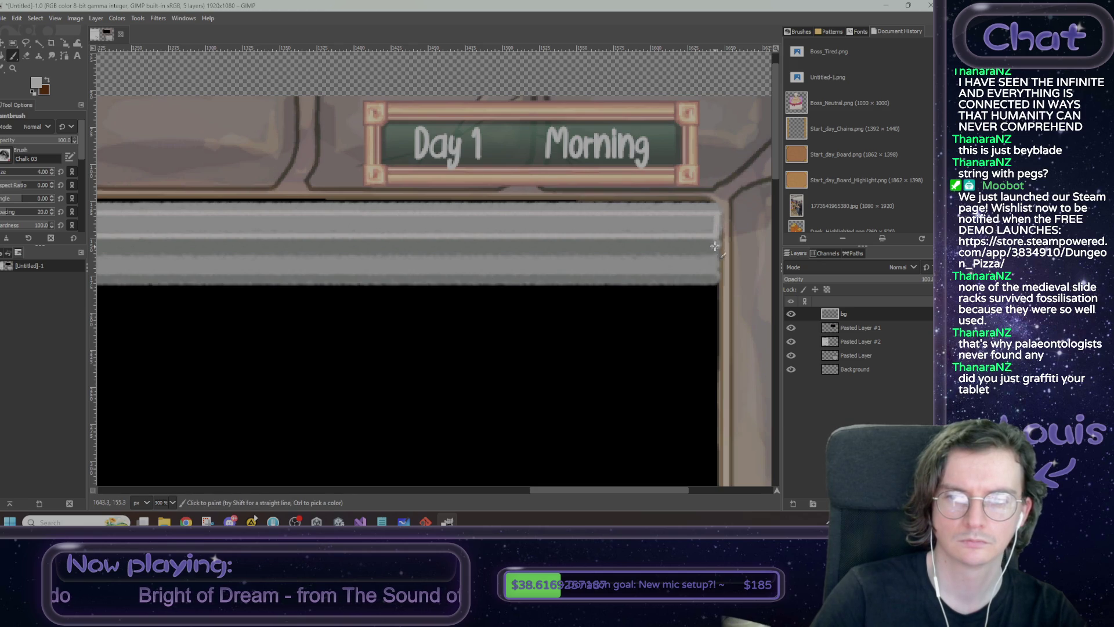
pyautogui.keyDown('shift'); pyautogui.click(717, 252); pyautogui.keyUp('shift')
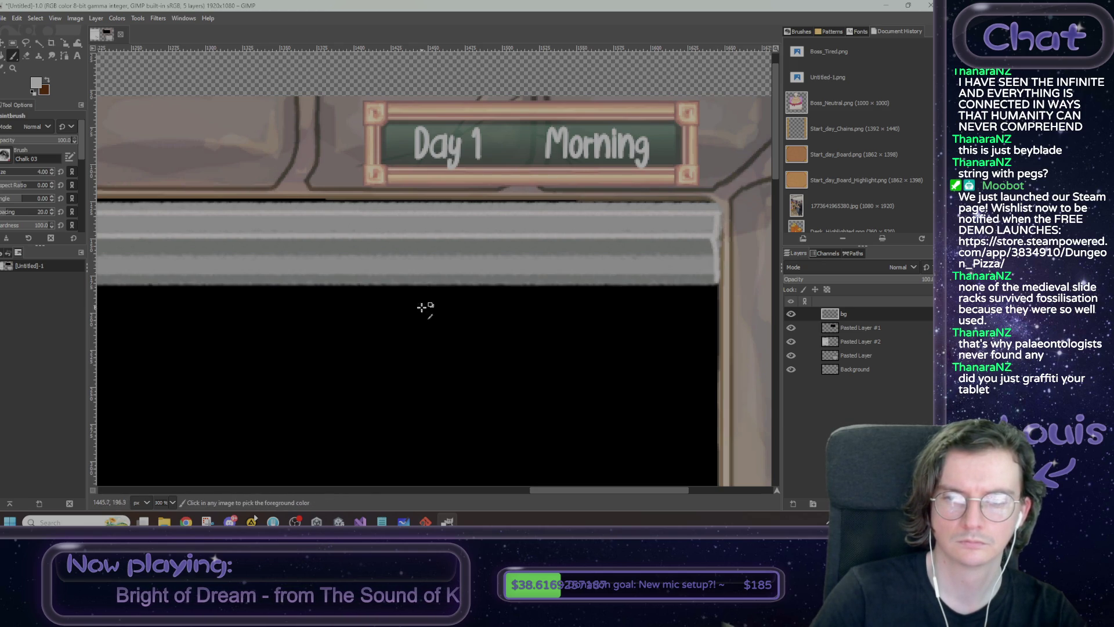
# At 1:1 zoom, add a light line along the shelf's top edge, undoing and redoing to compare.
pyautogui.scroll(-2, 441, 320)
pyautogui.hscroll(-5, 574, 305)
pyautogui.hscroll(5, 458, 303)
pyautogui.hscroll(-5, 309, 279)
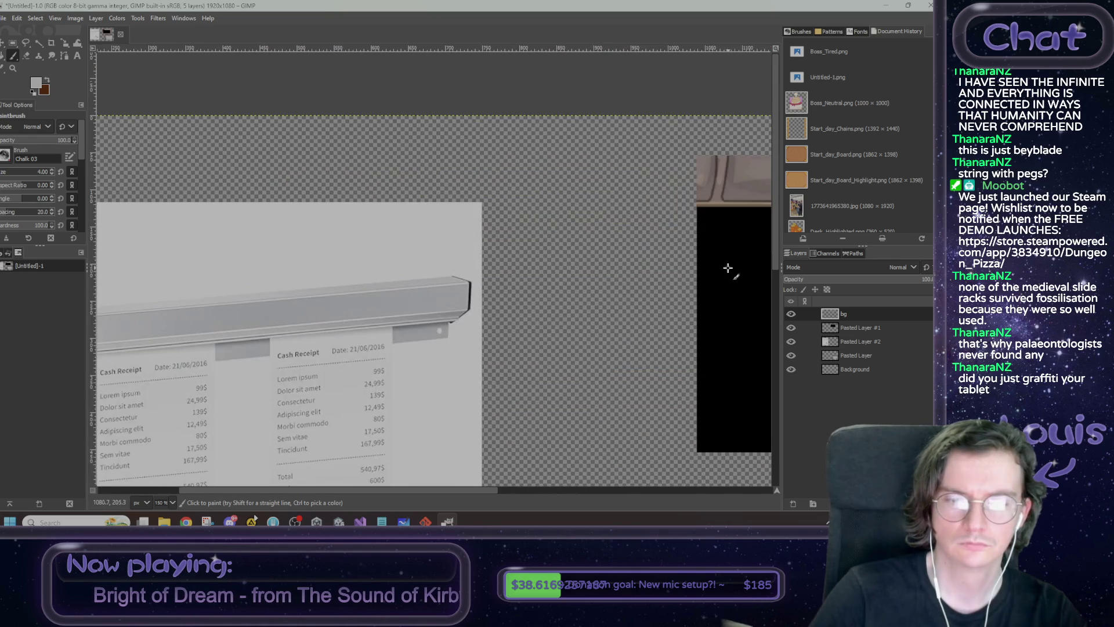
pyautogui.hscroll(5, 697, 268)
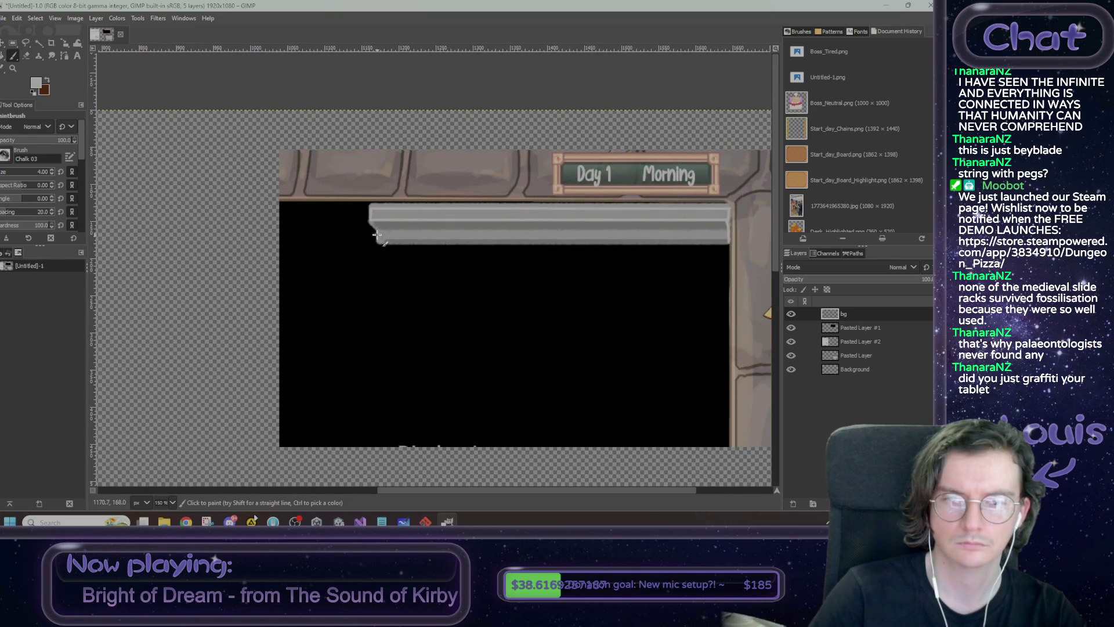
pyautogui.scroll(4, 376, 234)
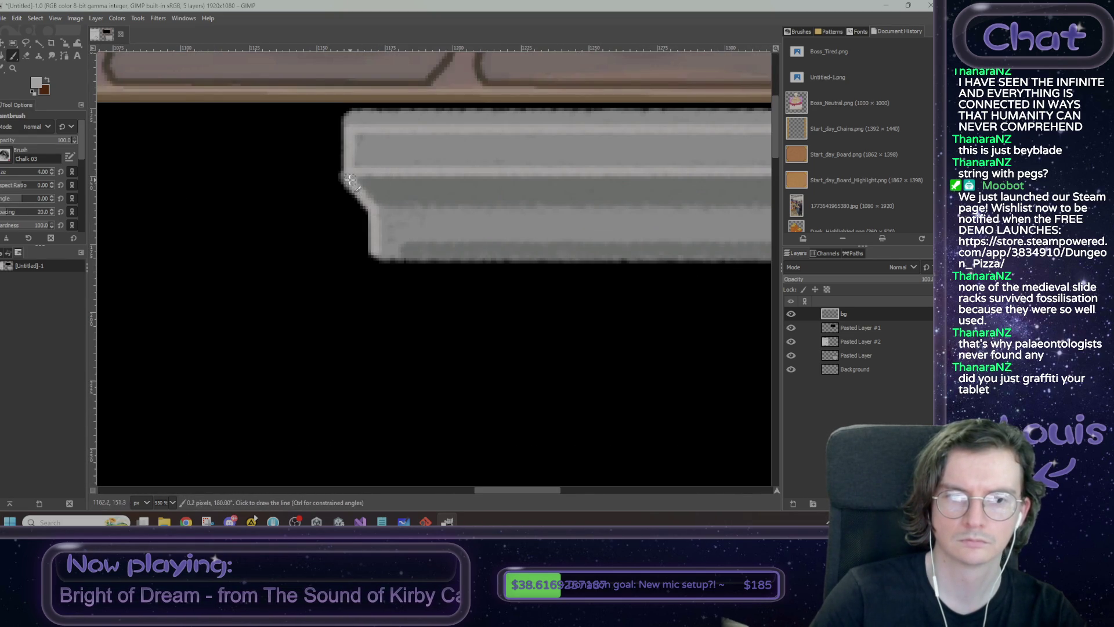
pyautogui.hscroll(3, 351, 180)
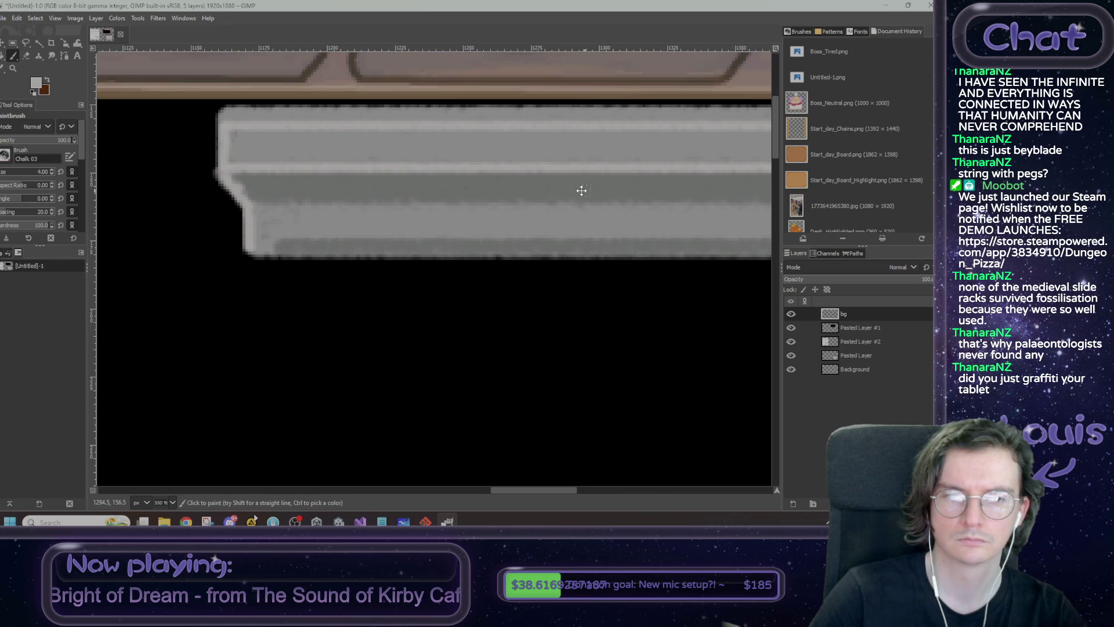
pyautogui.hscroll(10, 587, 190)
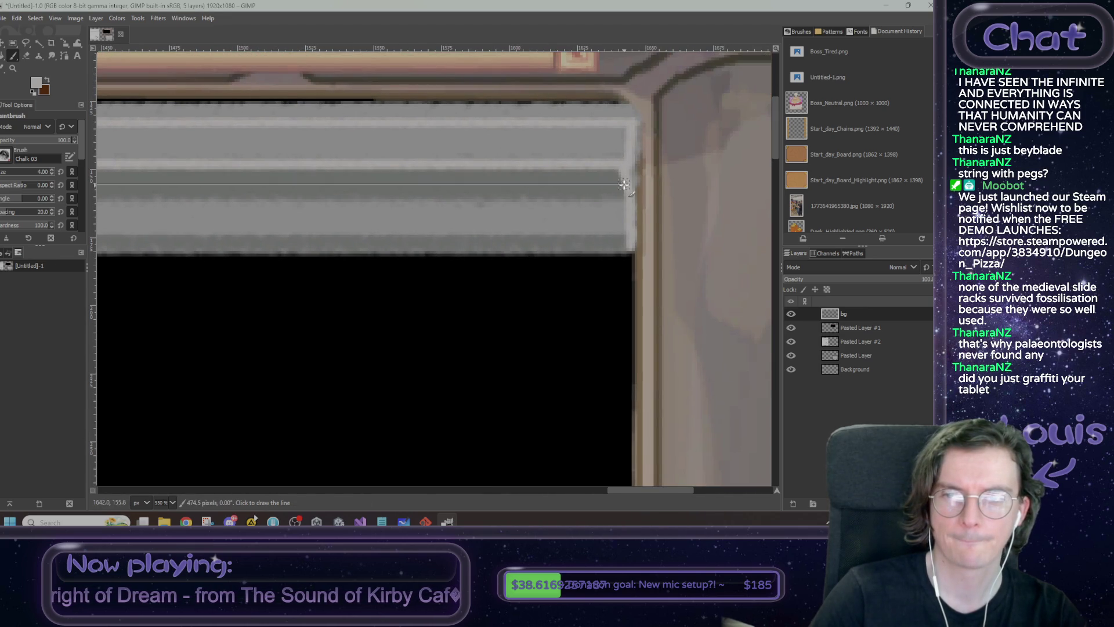
pyautogui.press('1')
pyautogui.keyDown('ctrl'); pyautogui.scroll(2, 448, 236); pyautogui.keyUp('ctrl')
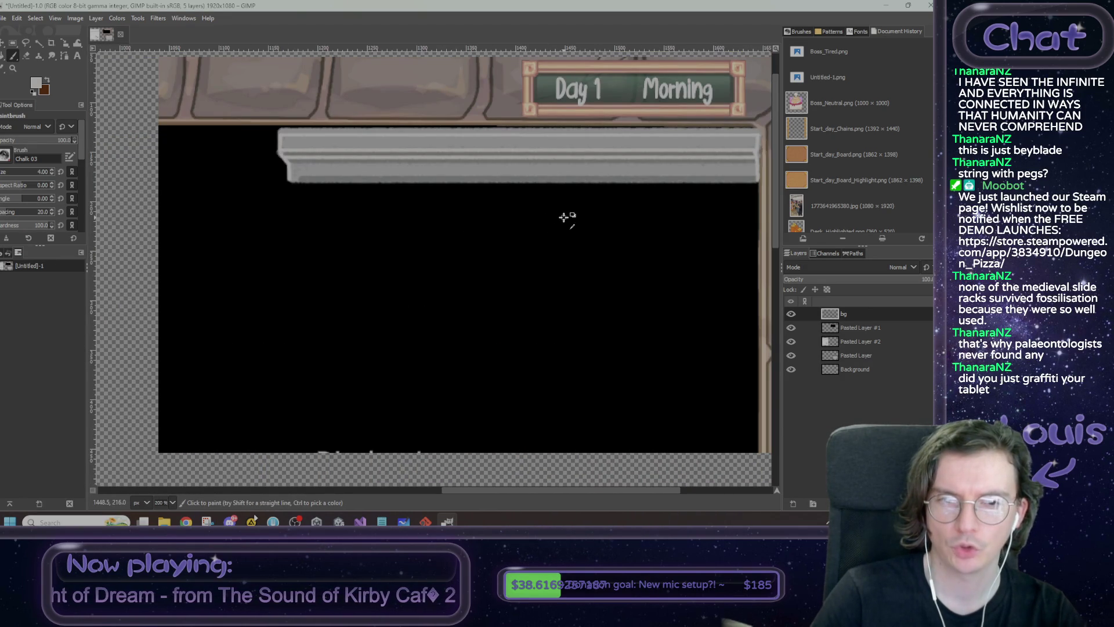
pyautogui.scroll(2, 682, 167)
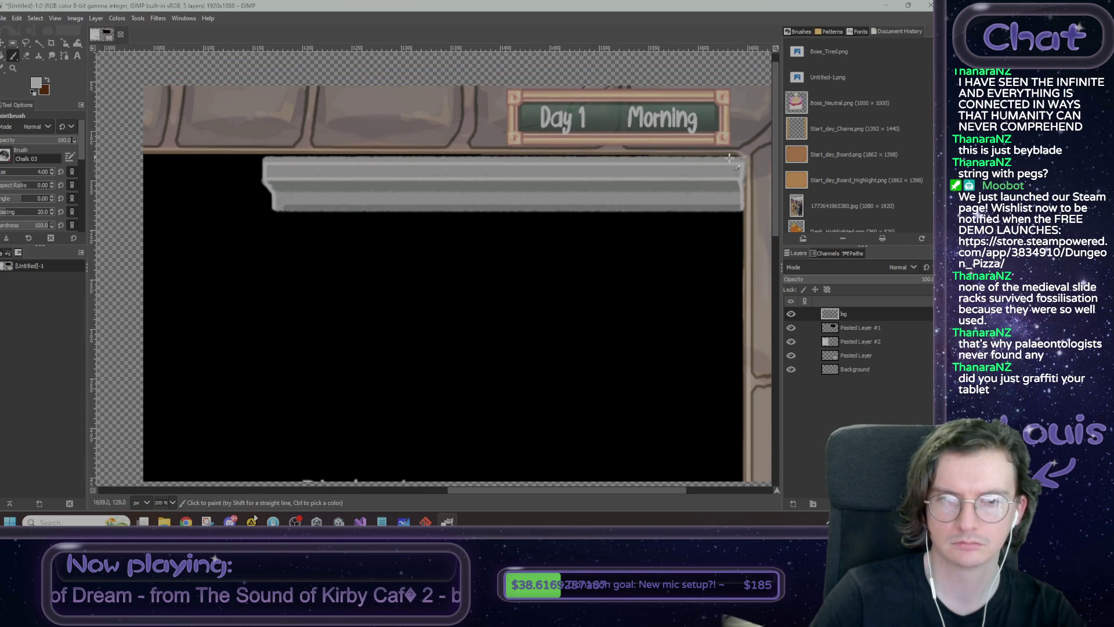
pyautogui.keyDown('shift'); pyautogui.click(268, 154); pyautogui.keyUp('shift')
pyautogui.press('ctrl')
pyautogui.hotkey('ctrl', 'z')
pyautogui.hotkey('ctrl', 'y')
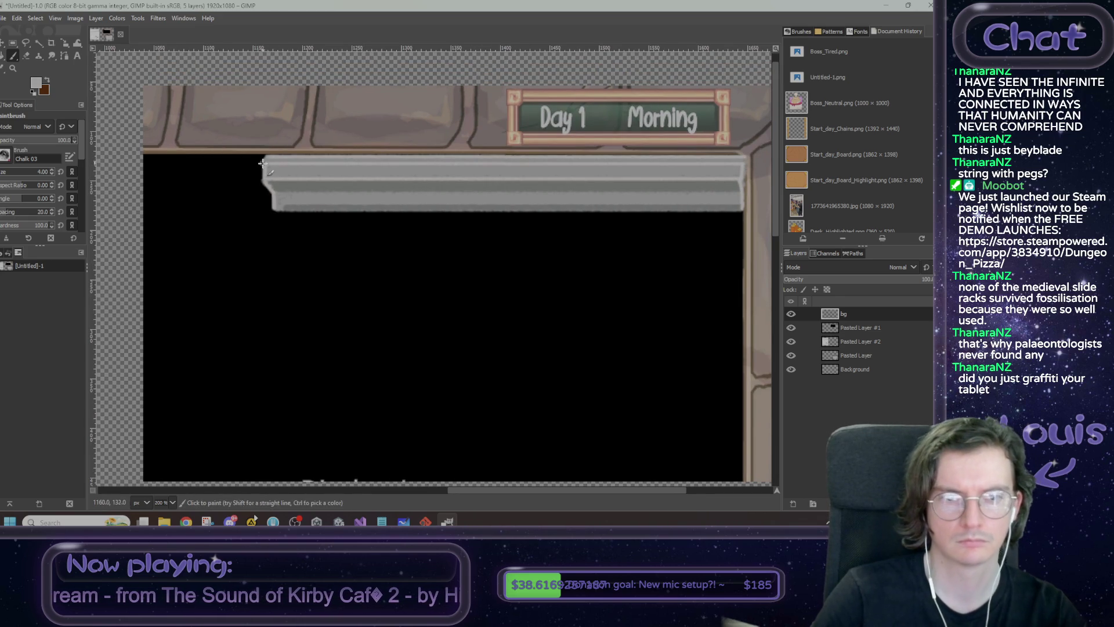
pyautogui.keyDown('ctrl'); pyautogui.scroll(-4, 366, 200); pyautogui.keyUp('ctrl')
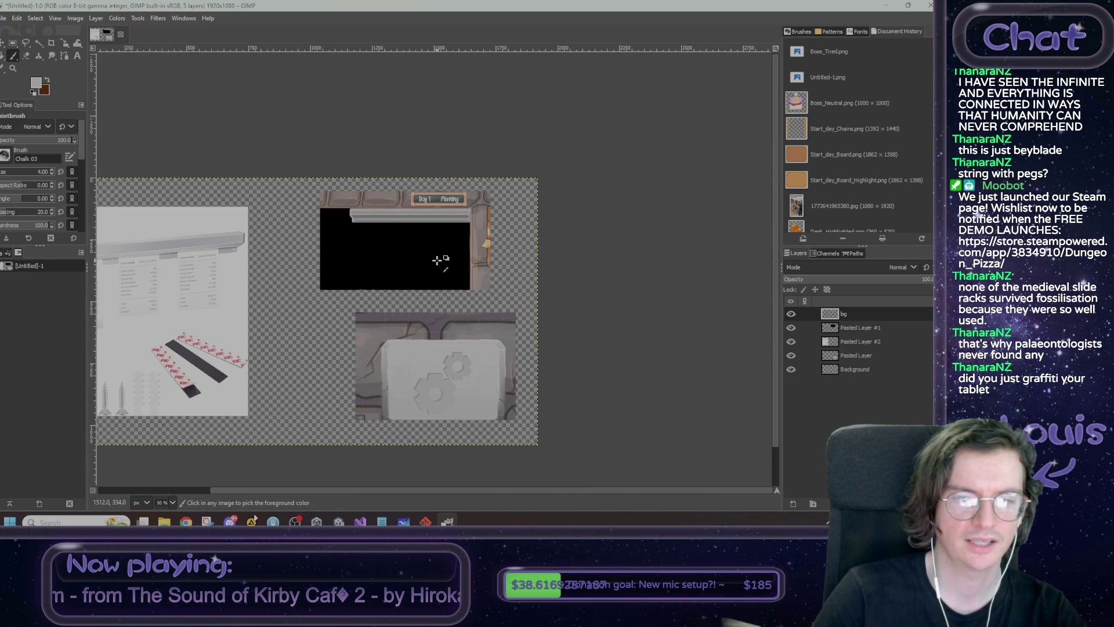
# Hide Pasted Layer #1, #2, Pasted Layer and Background so only bg shows.
pyautogui.keyDown('ctrl'); pyautogui.scroll(3, 439, 257); pyautogui.keyUp('ctrl')
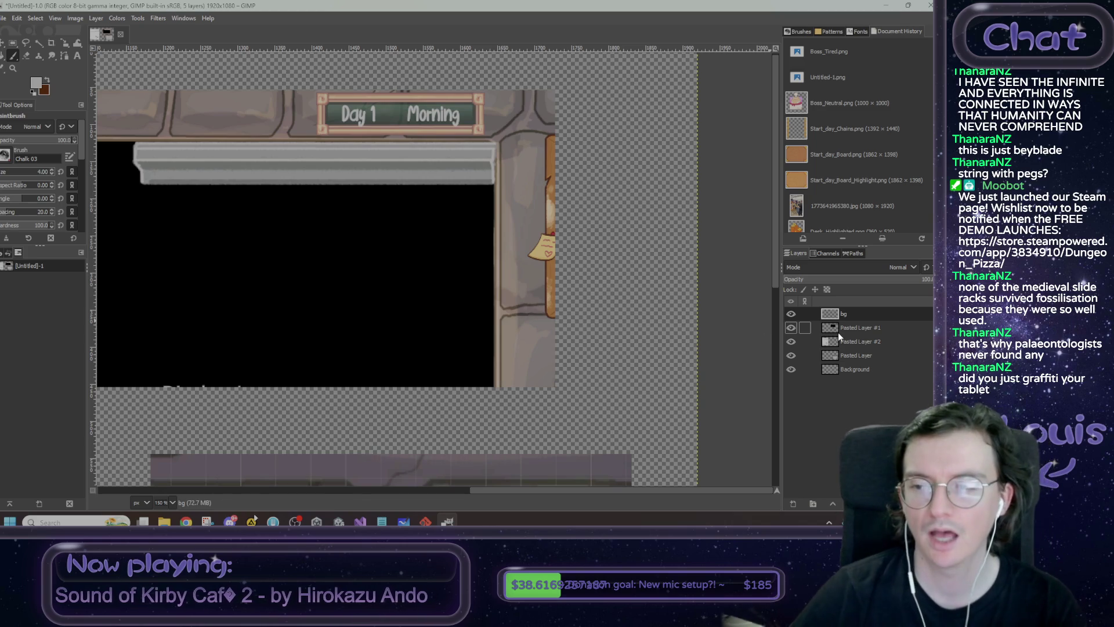
pyautogui.moveTo(789, 329); pyautogui.dragTo(795, 374)
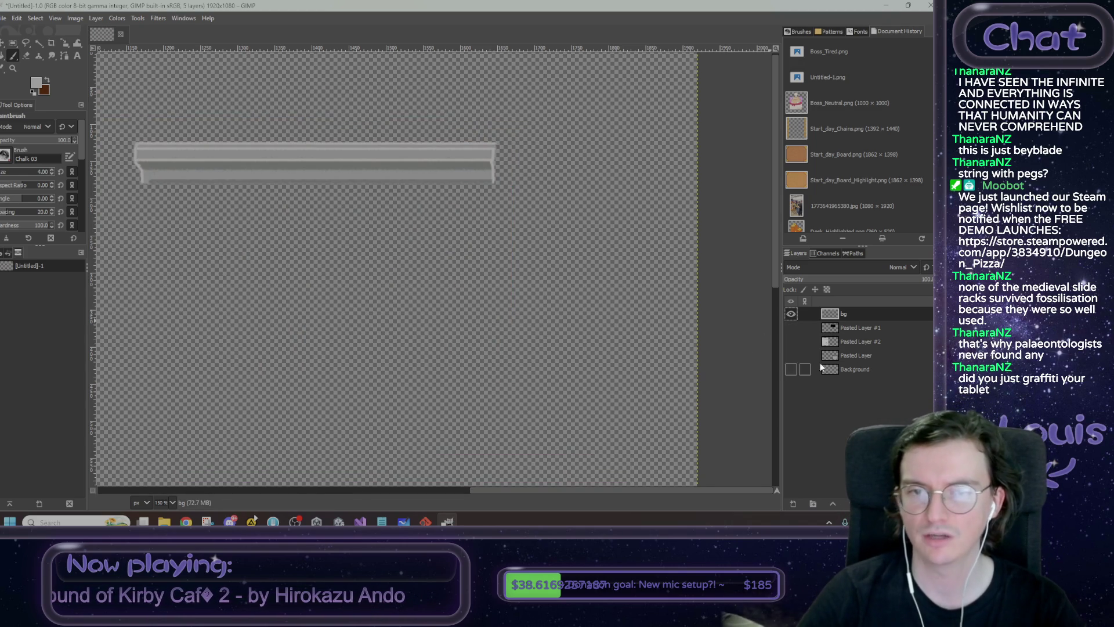
pyautogui.press('1')
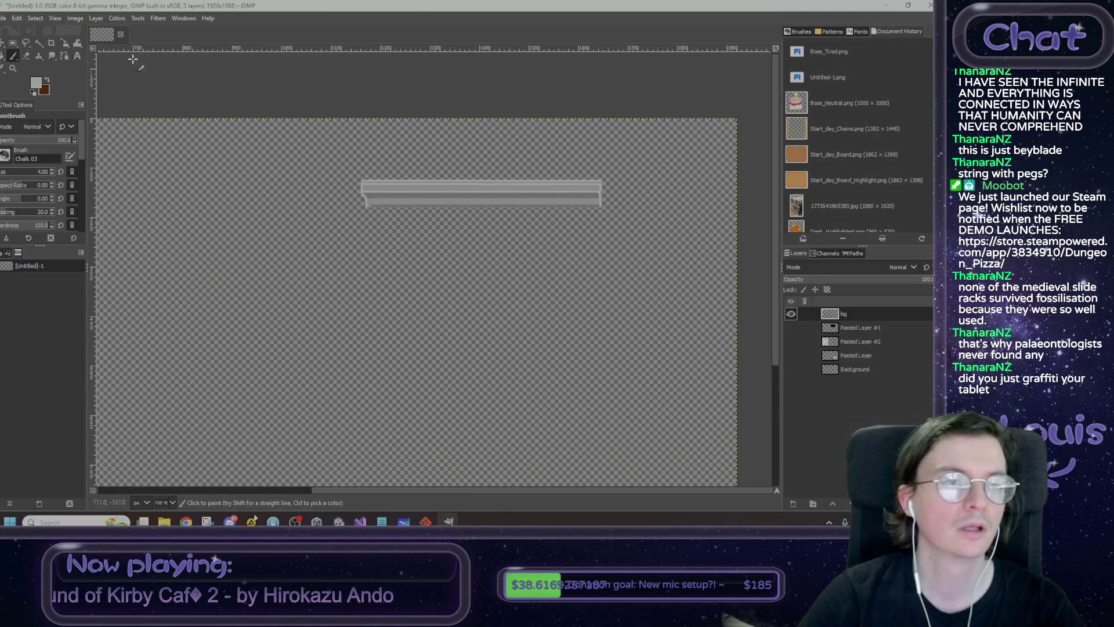
pyautogui.click(75, 18)
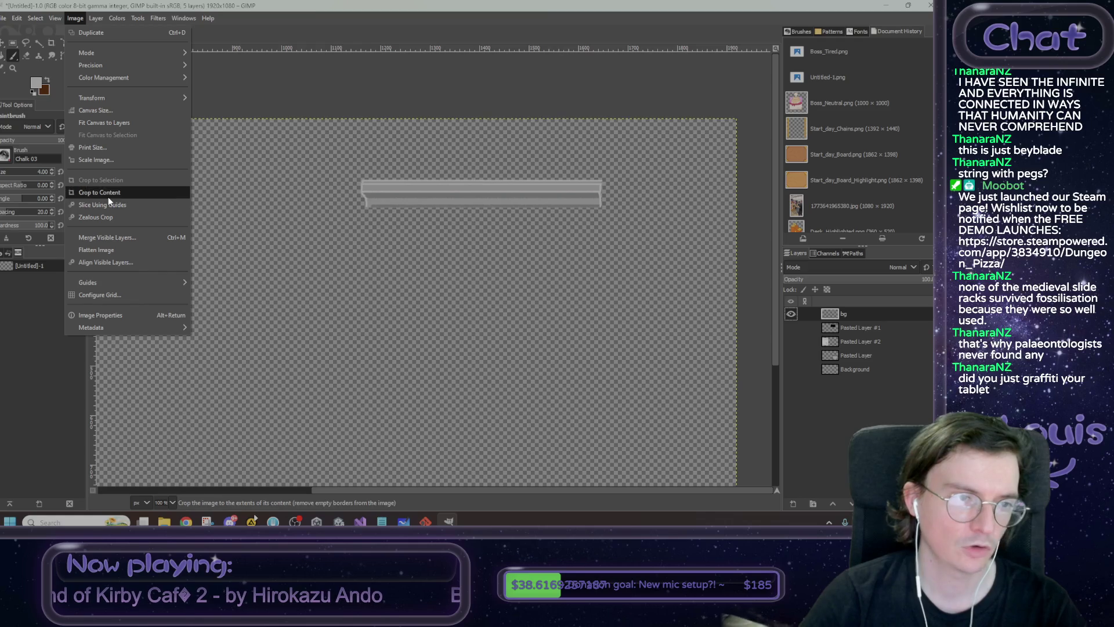
# Crop the image to content and export it as 'ticket rack back layer.png'.
pyautogui.click(108, 194)
pyautogui.press('2')
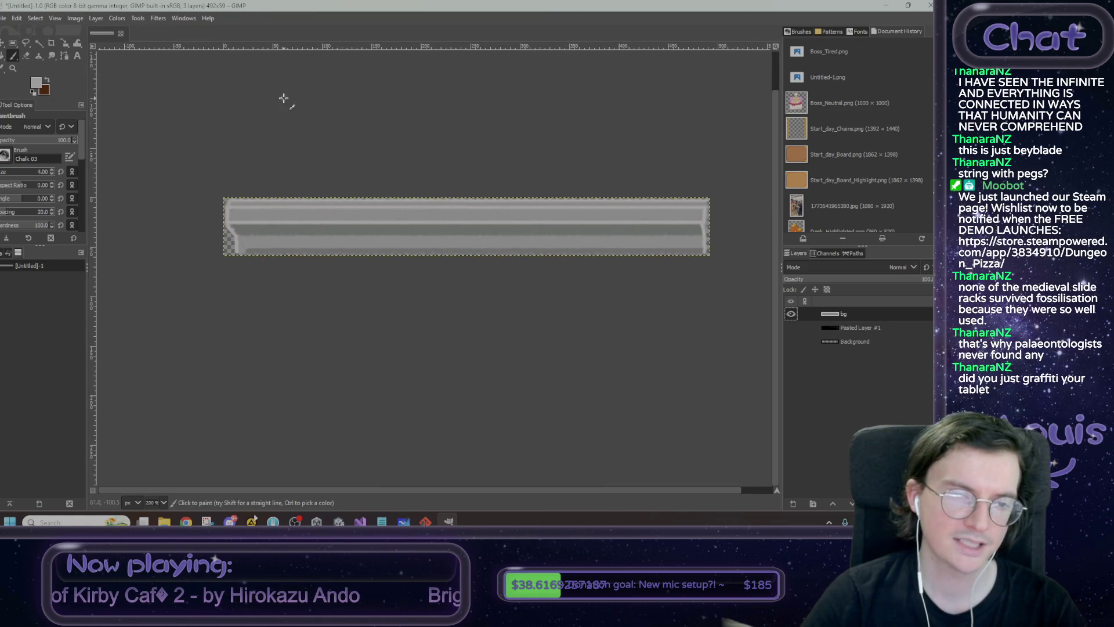
pyautogui.click(4, 19)
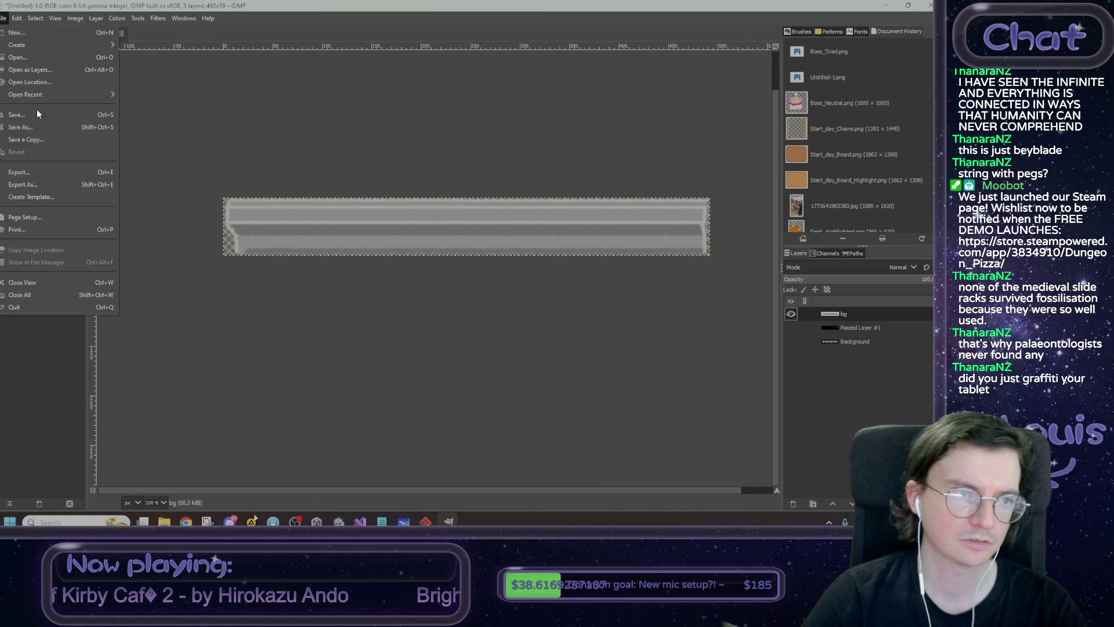
pyautogui.click(31, 187)
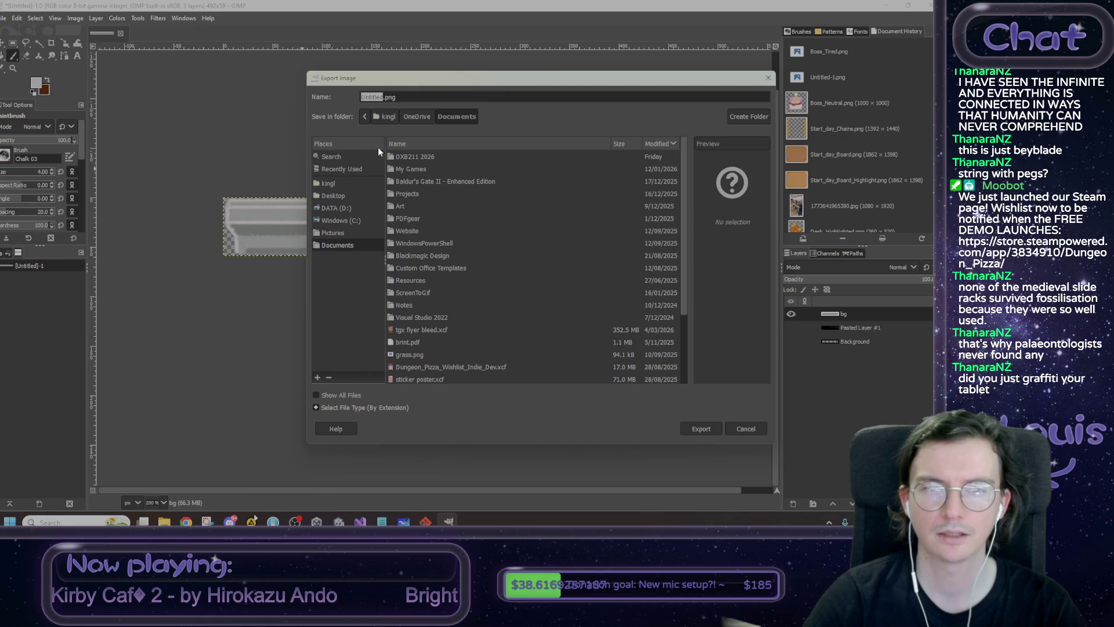
pyautogui.press('Escape')
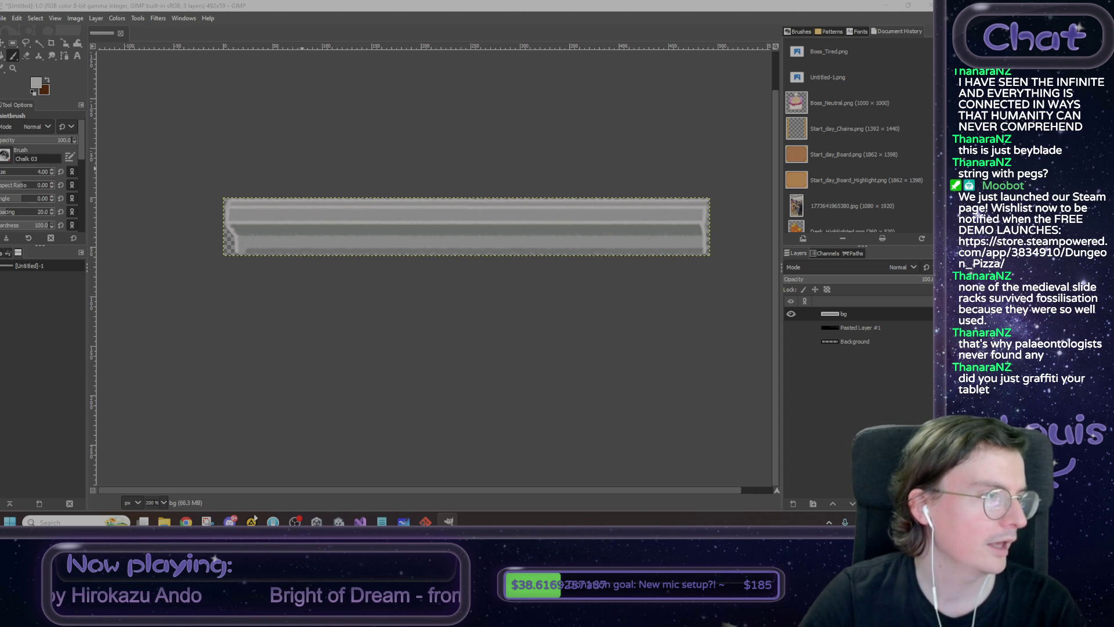
pyautogui.hotkey('ctrl', 'shift', 'v')
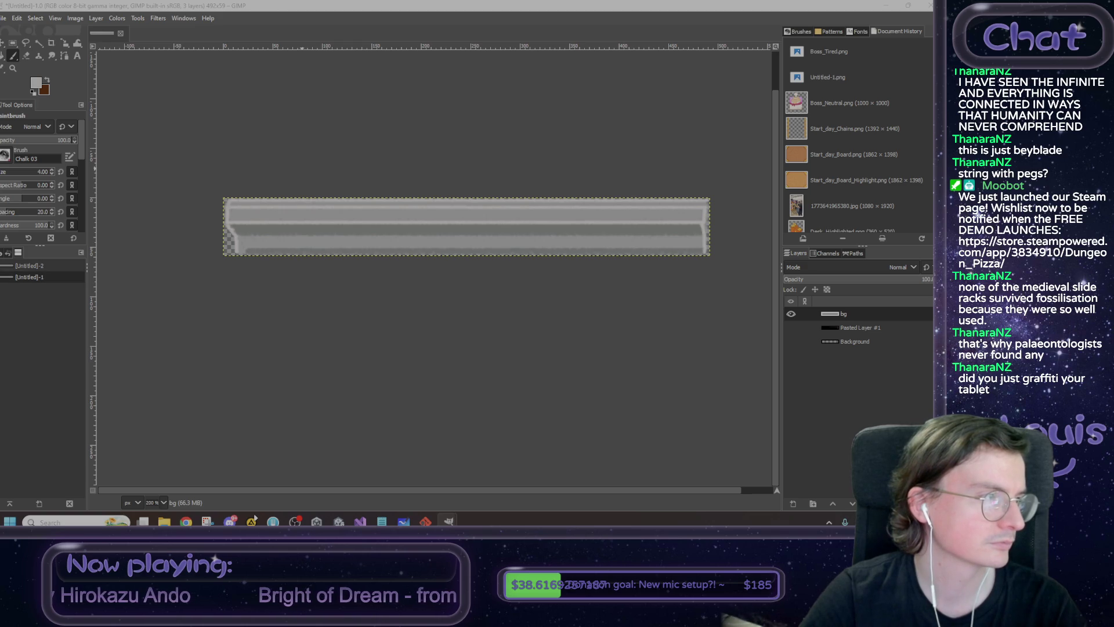
pyautogui.press('Return')
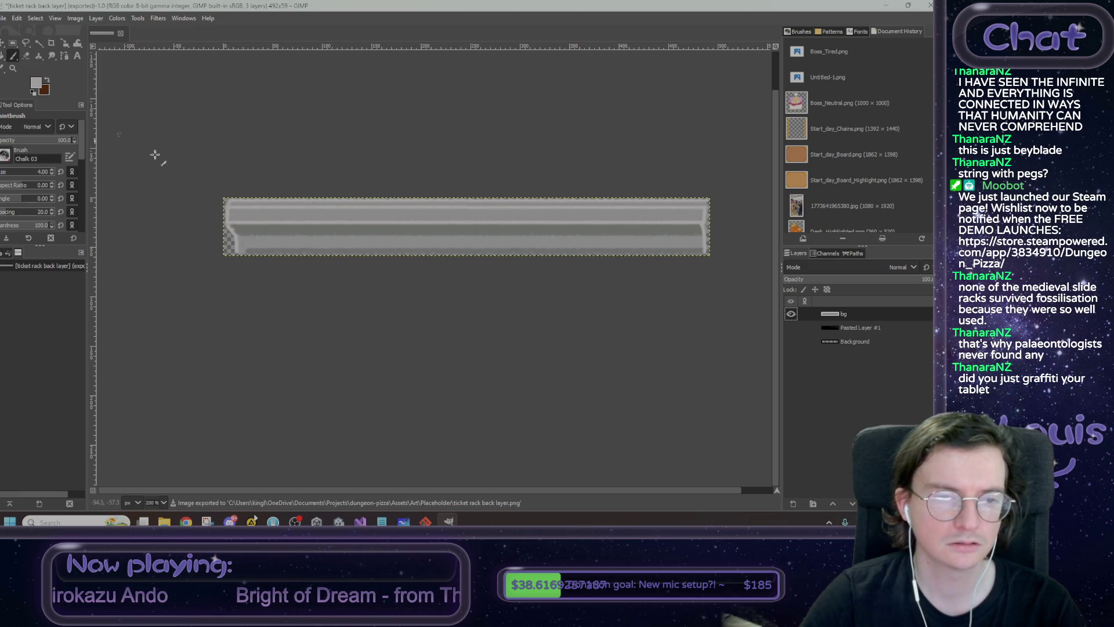
# Erase straight bands along the rack strip with a resized eraser.
pyautogui.click(26, 56)
pyautogui.scroll(2, 238, 247)
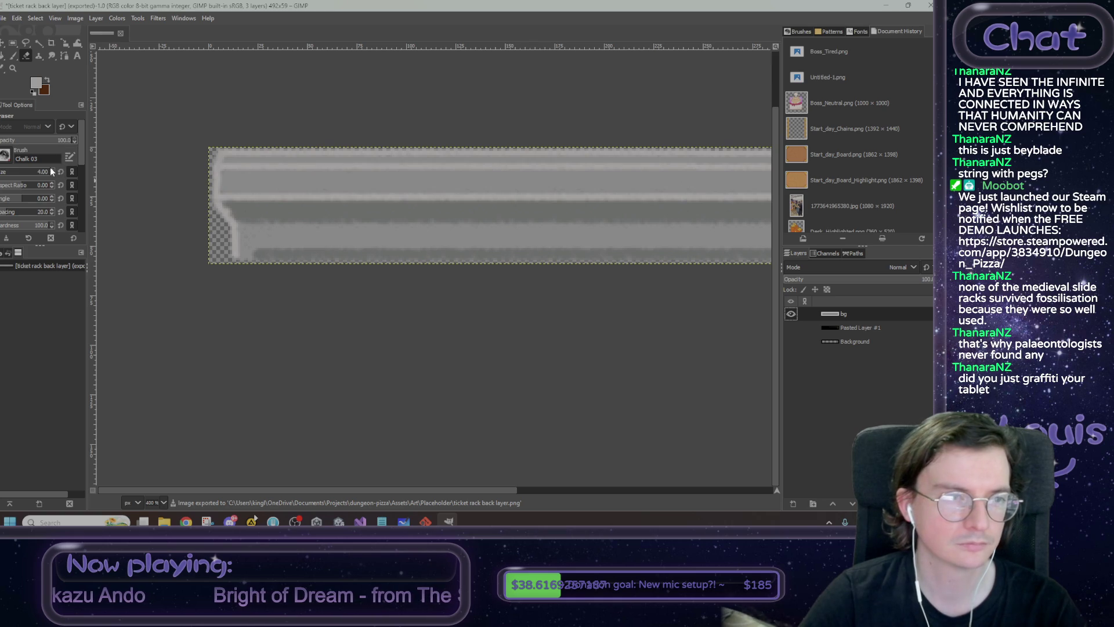
pyautogui.scroll(3, 51, 172)
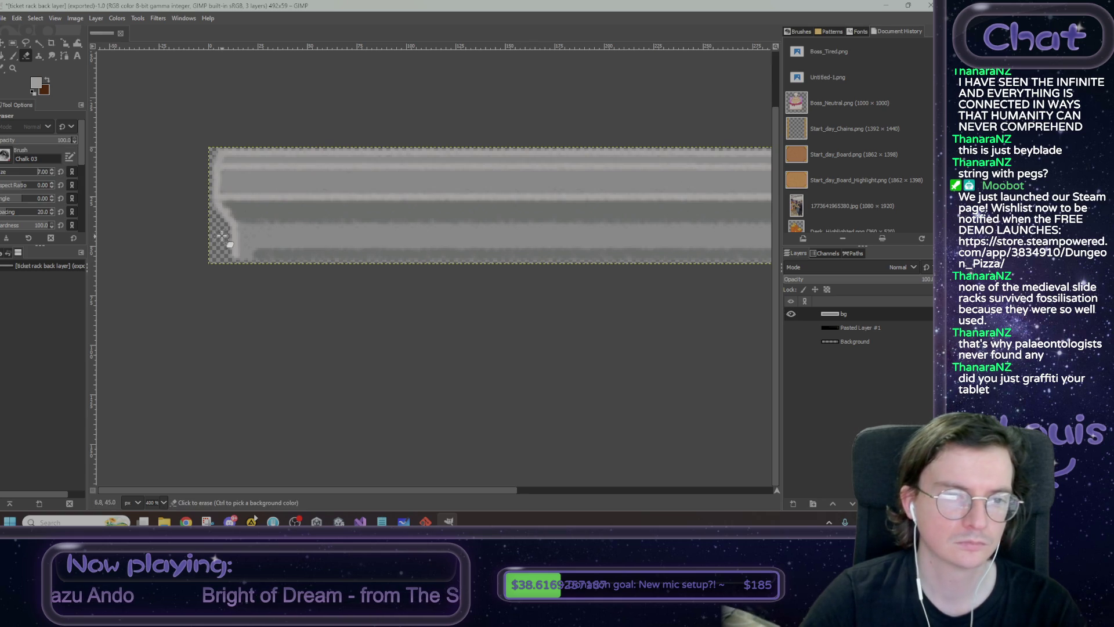
pyautogui.press('[')
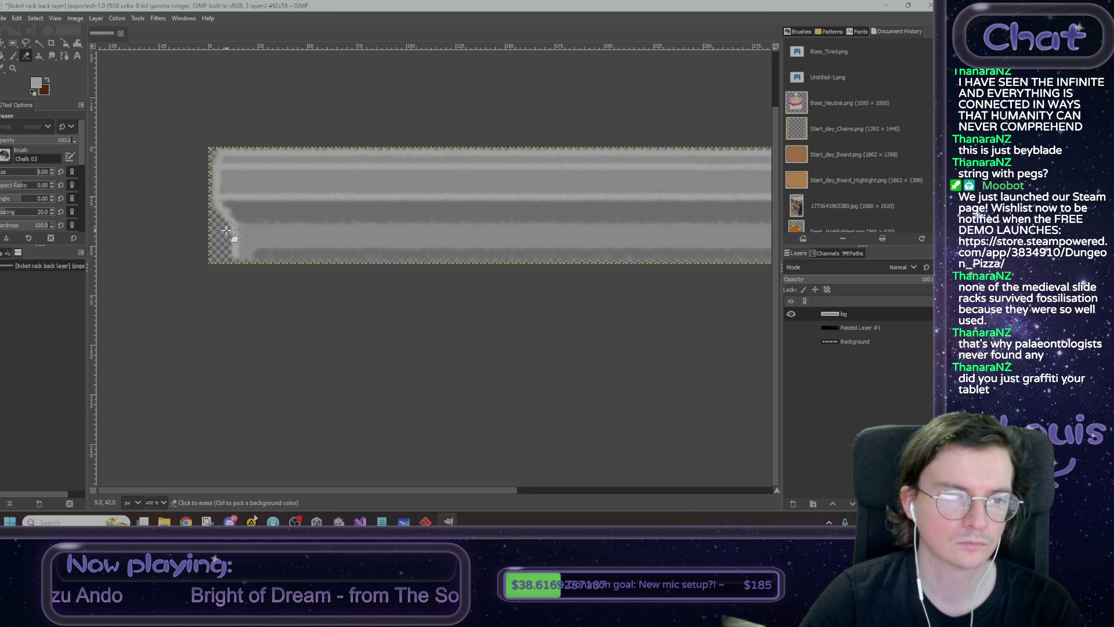
pyautogui.press(']')
pyautogui.press(']')
pyautogui.press(']')
pyautogui.hscroll(5, 348, 252)
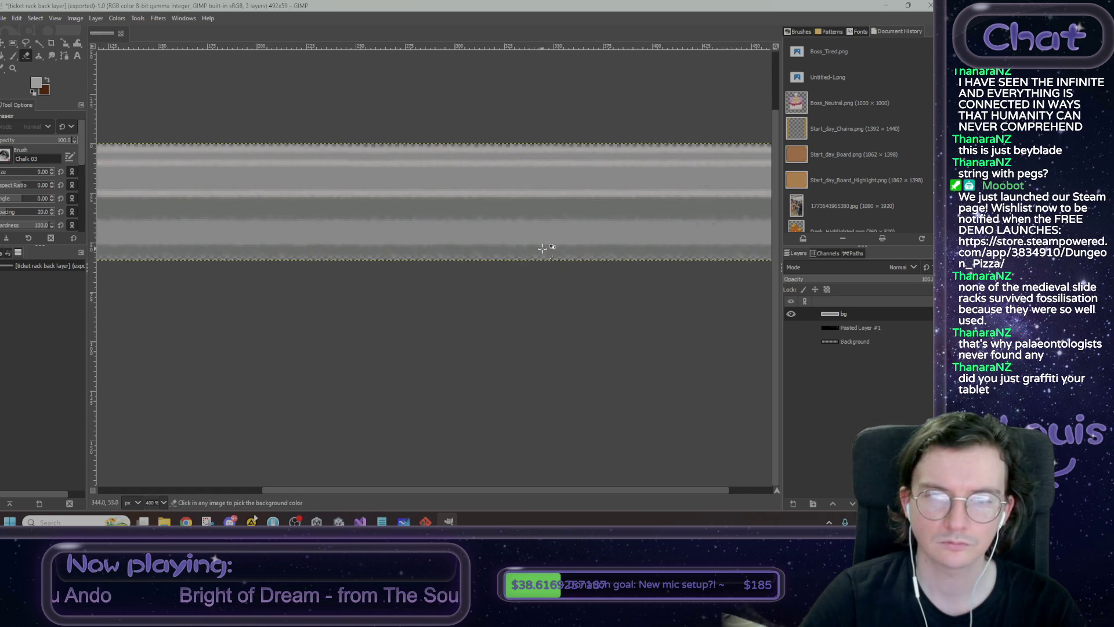
pyautogui.scroll(-4, 539, 249)
pyautogui.keyDown('shift'); pyautogui.click(621, 245); pyautogui.keyUp('shift')
pyautogui.scroll(4, 622, 232)
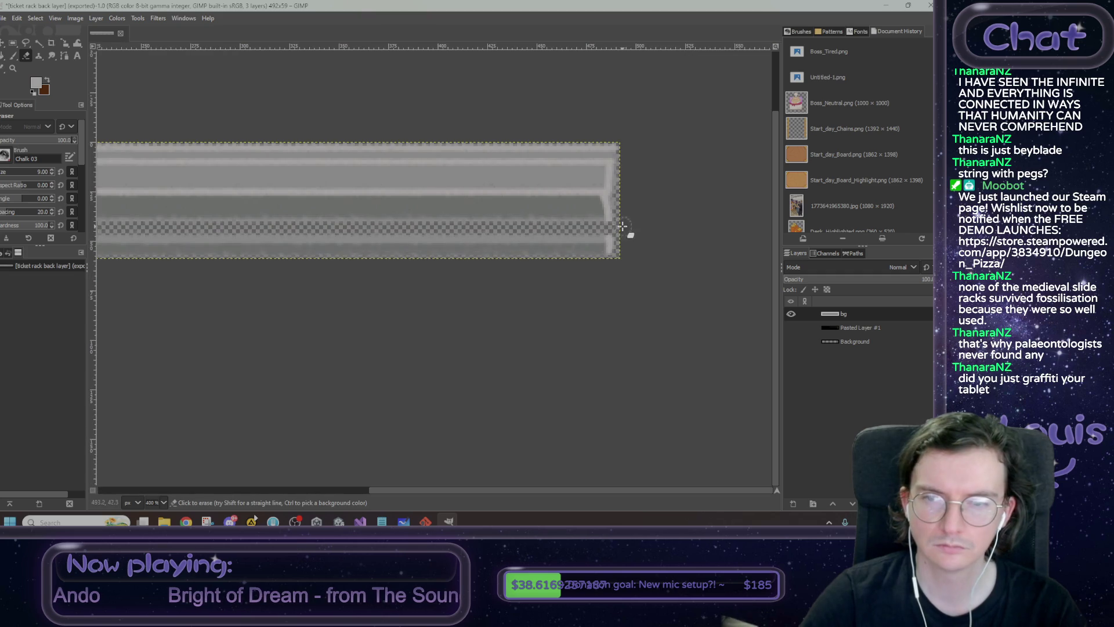
pyautogui.hscroll(-7, 435, 232)
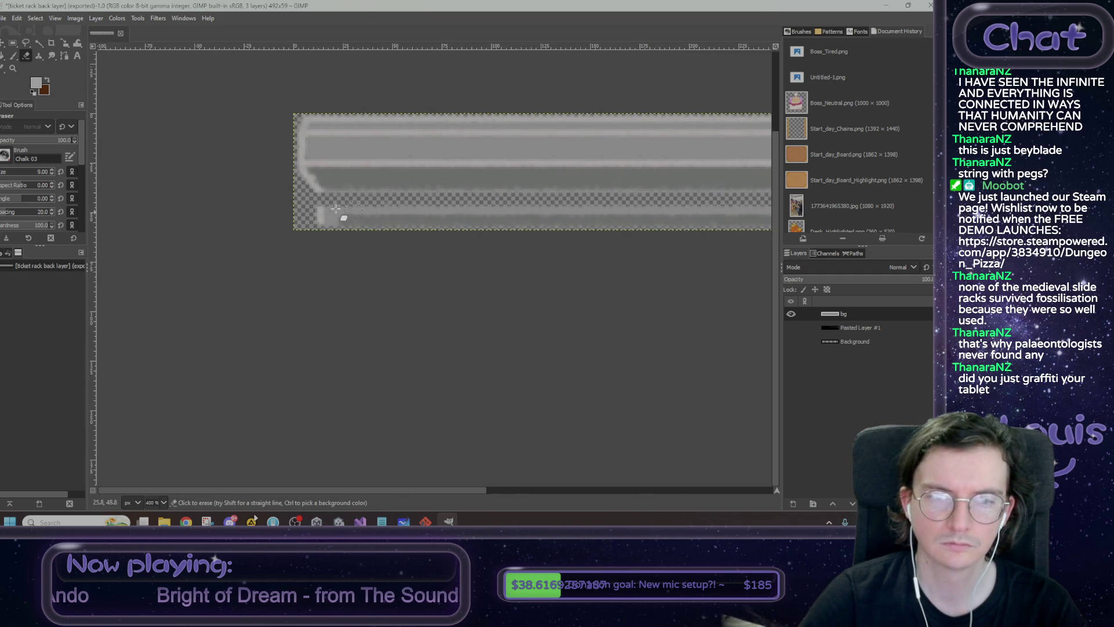
pyautogui.keyDown('shift'); pyautogui.click(290, 195); pyautogui.keyUp('shift')
pyautogui.scroll(-4, 288, 201)
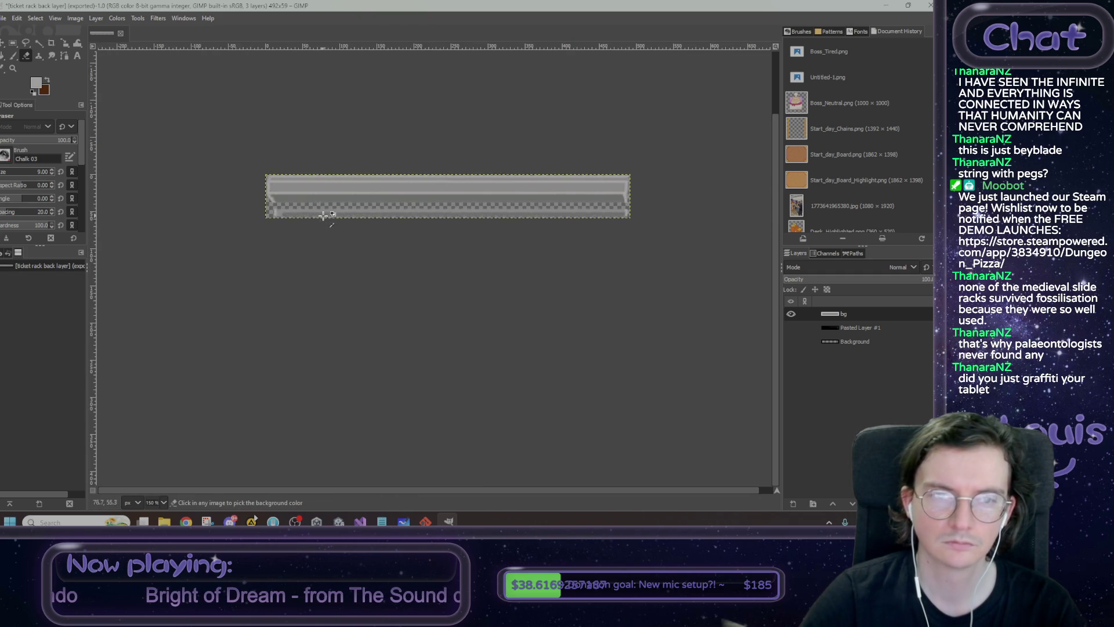
pyautogui.scroll(1, 272, 212)
# Clear the selection, pick the Paintbrush near the bar's left end, and begin Export As.
pyautogui.press('r')
pyautogui.moveTo(273, 215)
pyautogui.mouseDown()
pyautogui.moveTo(765, 251)
pyautogui.moveTo(759, 259)
pyautogui.mouseUp()
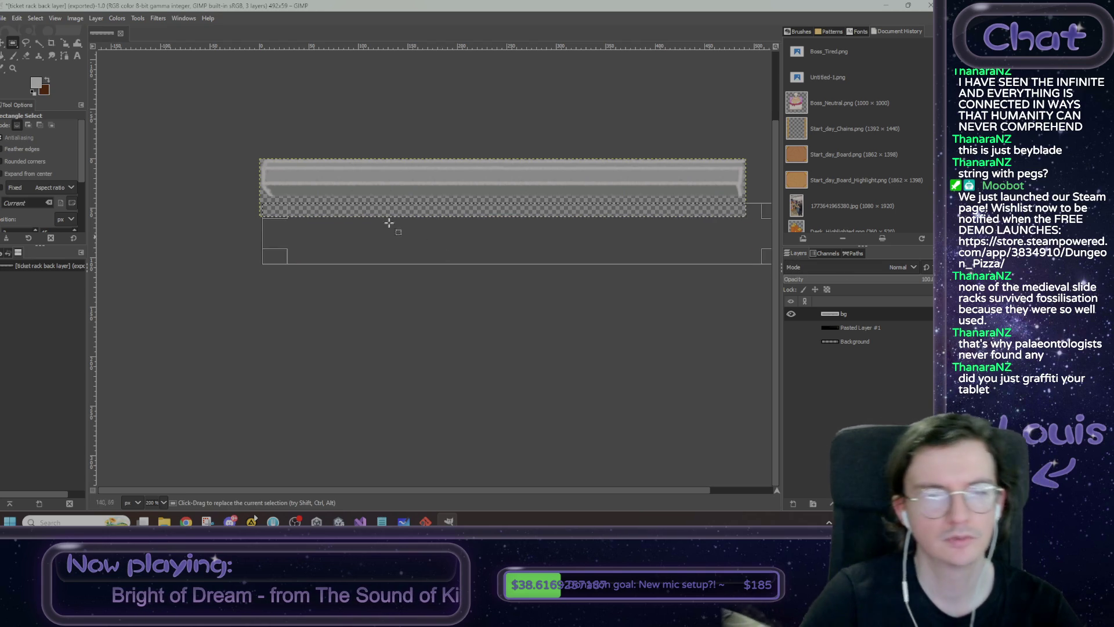
pyautogui.click(35, 18)
pyautogui.click(42, 44)
pyautogui.moveTo(336, 219); pyautogui.dragTo(313, 239)
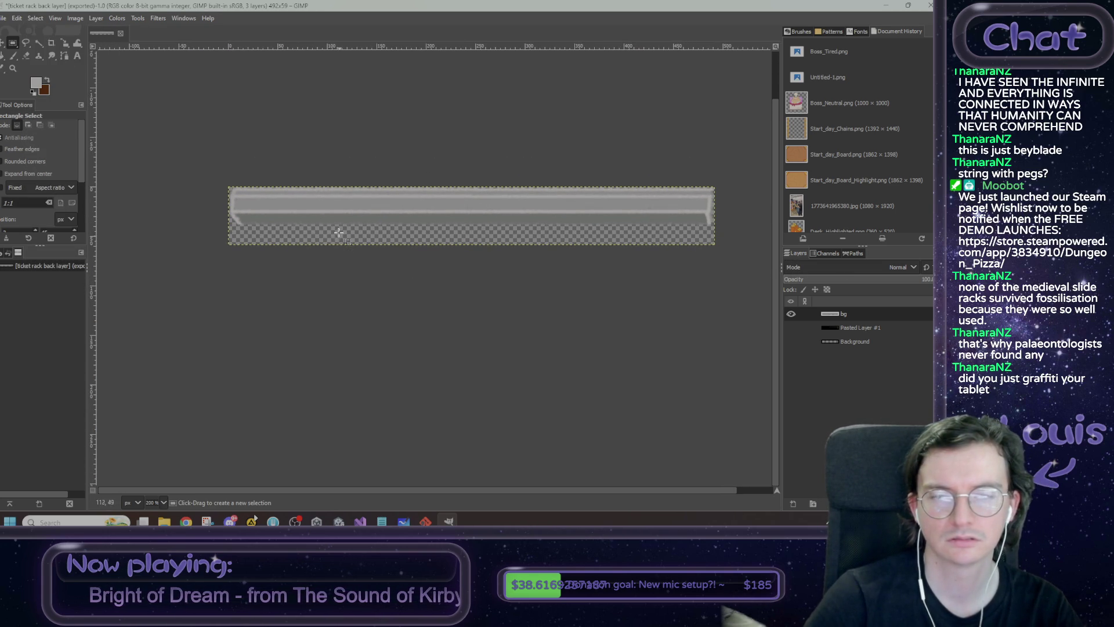
pyautogui.scroll(5, 320, 232)
pyautogui.click(13, 56)
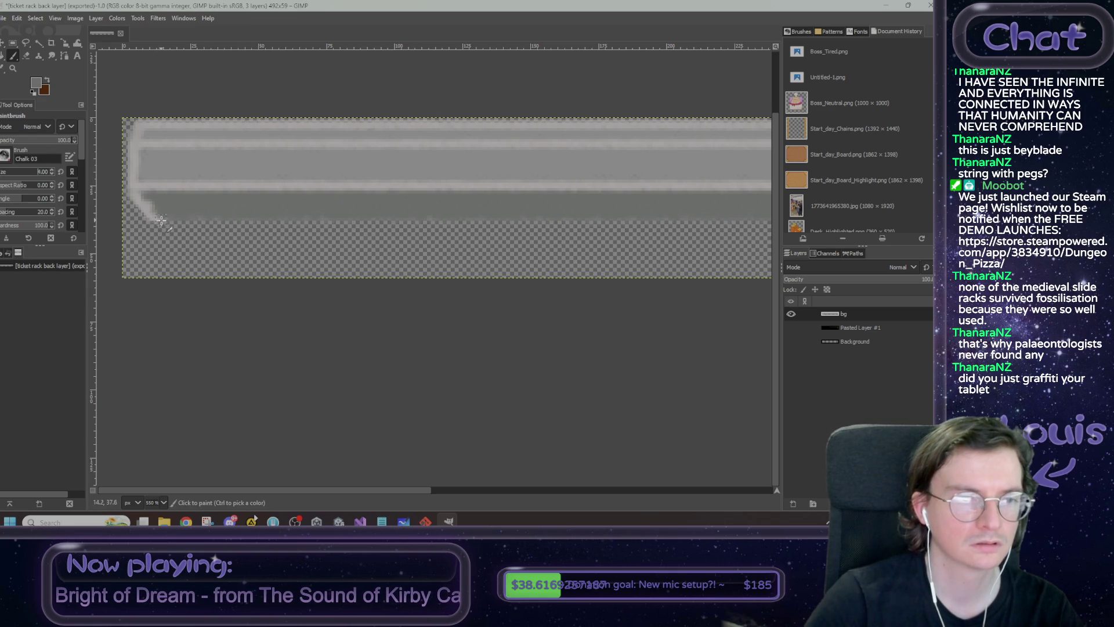
pyautogui.hscroll(10, 160, 220)
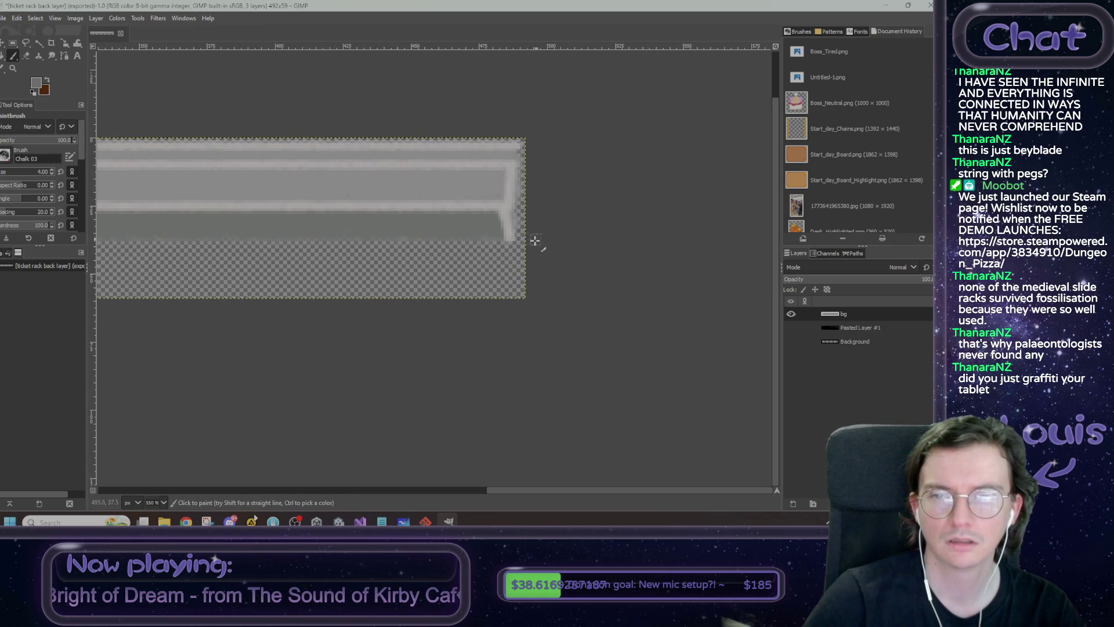
pyautogui.scroll(-4, 531, 261)
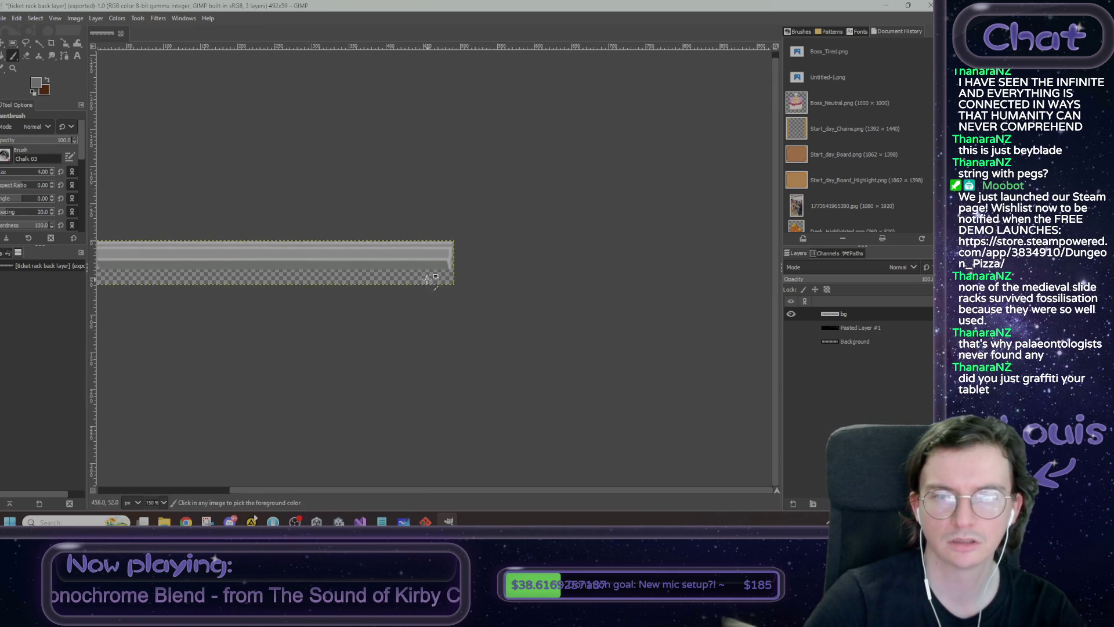
pyautogui.click(4, 18)
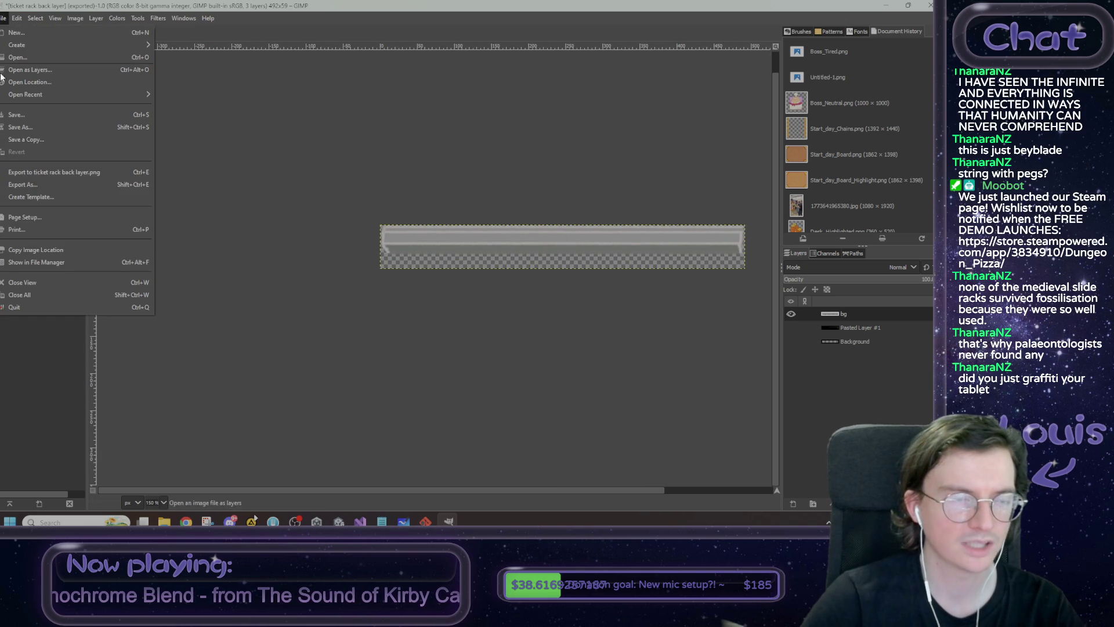
pyautogui.click(26, 185)
# Export the image as 'ticket rack front layer.png' into Placeholder, then minimize GIMP.
pyautogui.click(392, 103)
pyautogui.write('front layer.png')
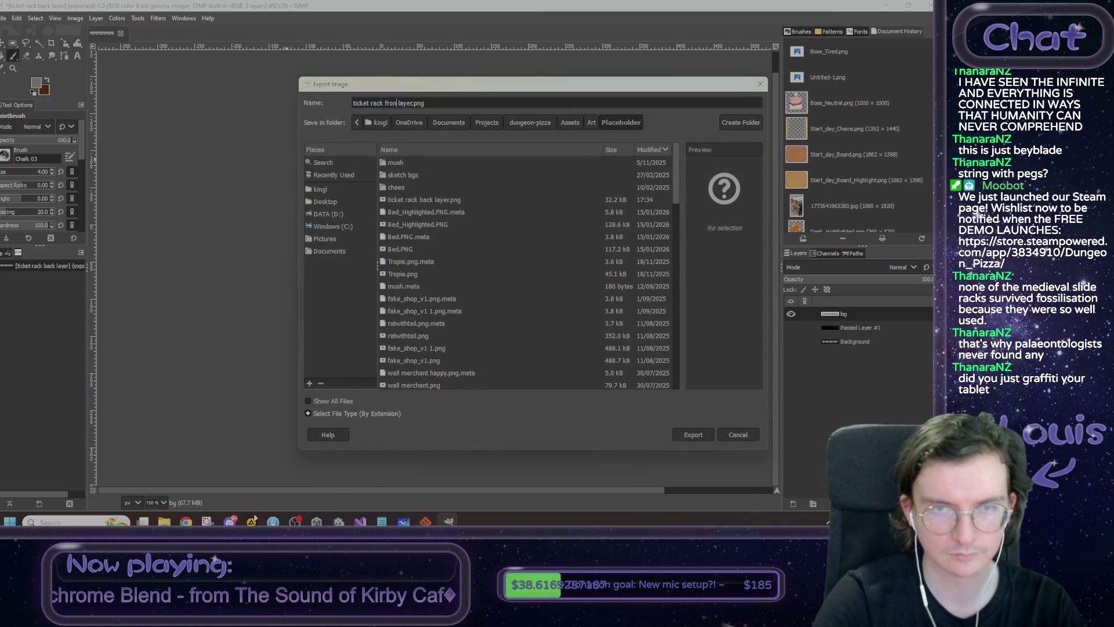
pyautogui.click(694, 434)
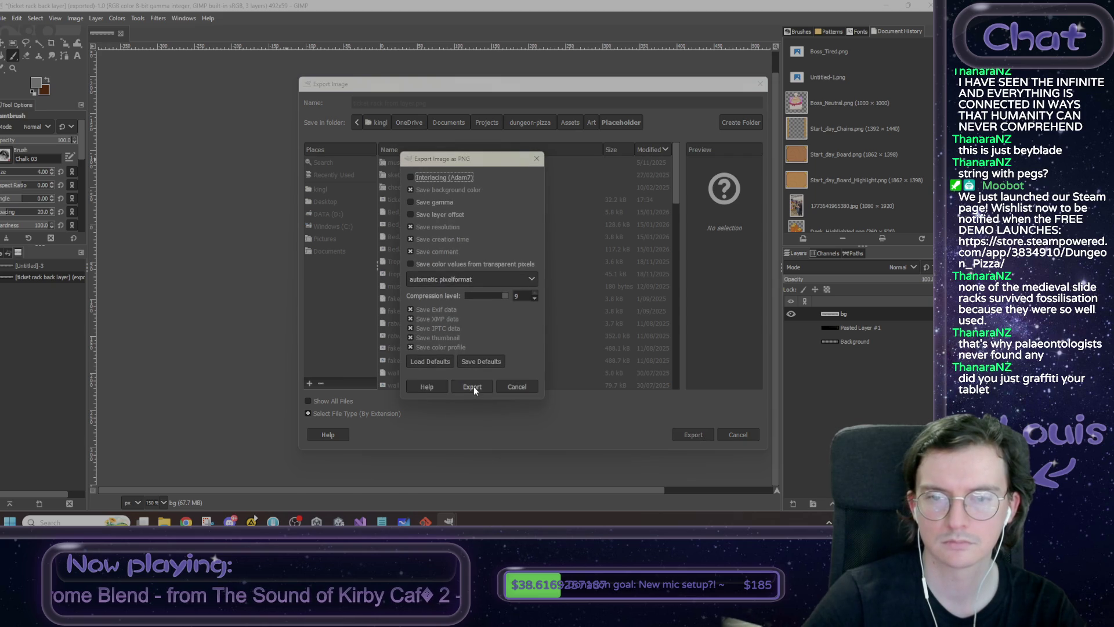
pyautogui.click(473, 386)
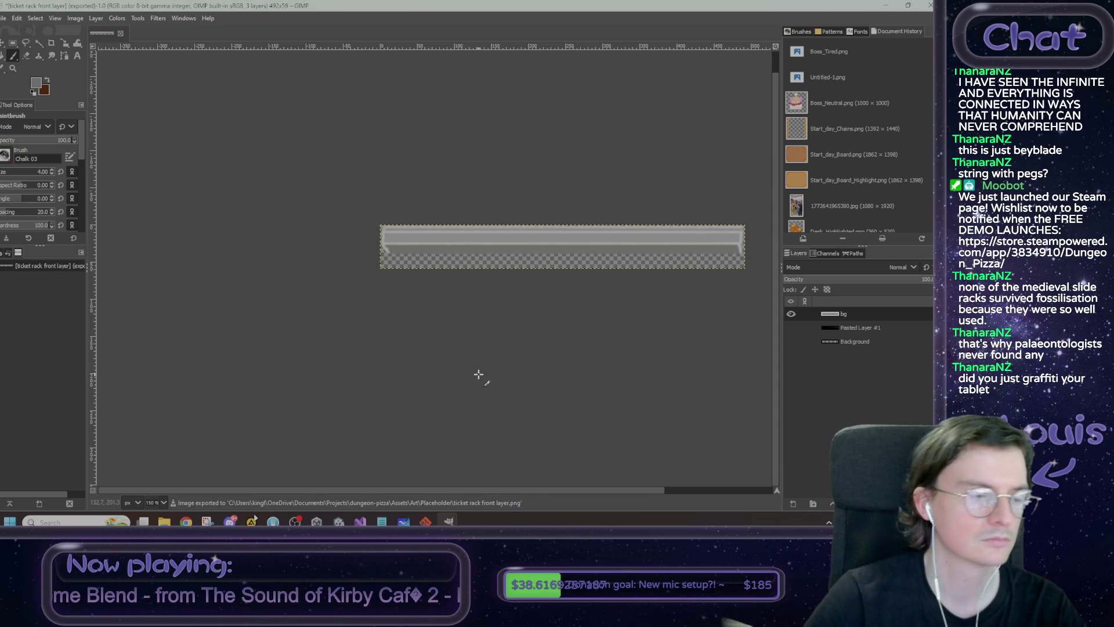
pyautogui.click(886, 5)
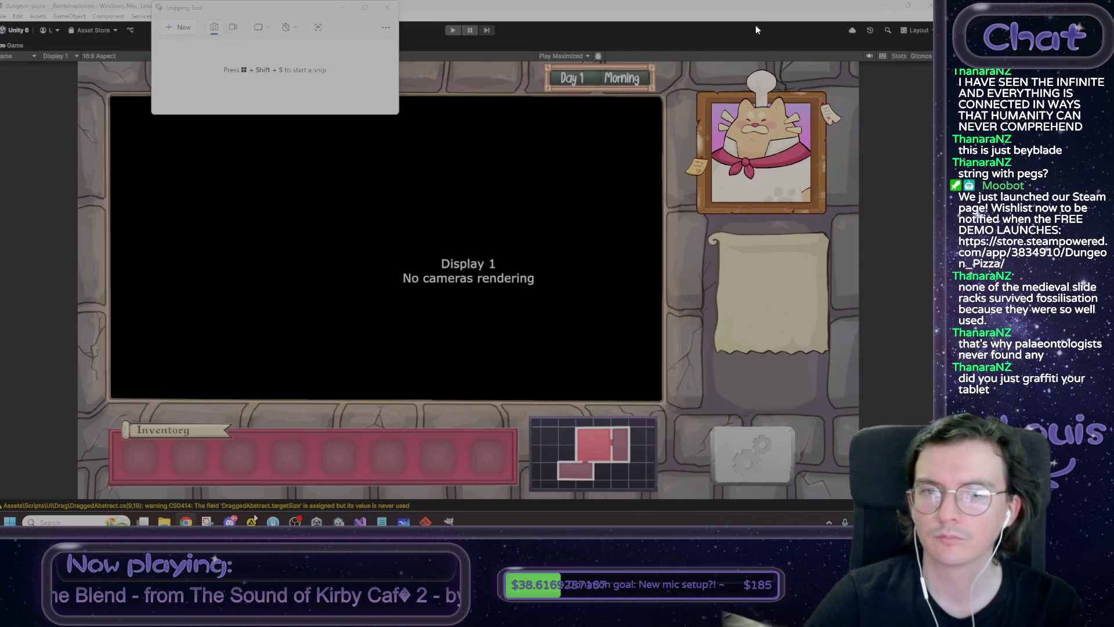
# Close Snipping Tool, restore the un-maximized editor layout, and show the Scene view.
pyautogui.click(387, 8)
pyautogui.rightClick(17, 45)
pyautogui.click(39, 79)
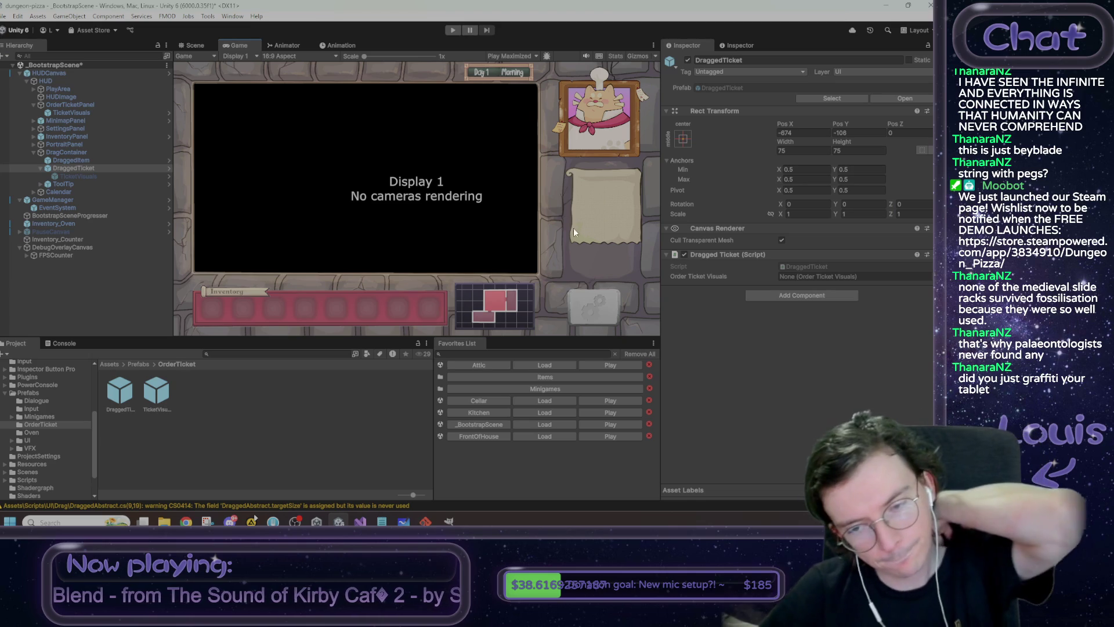
pyautogui.click(196, 47)
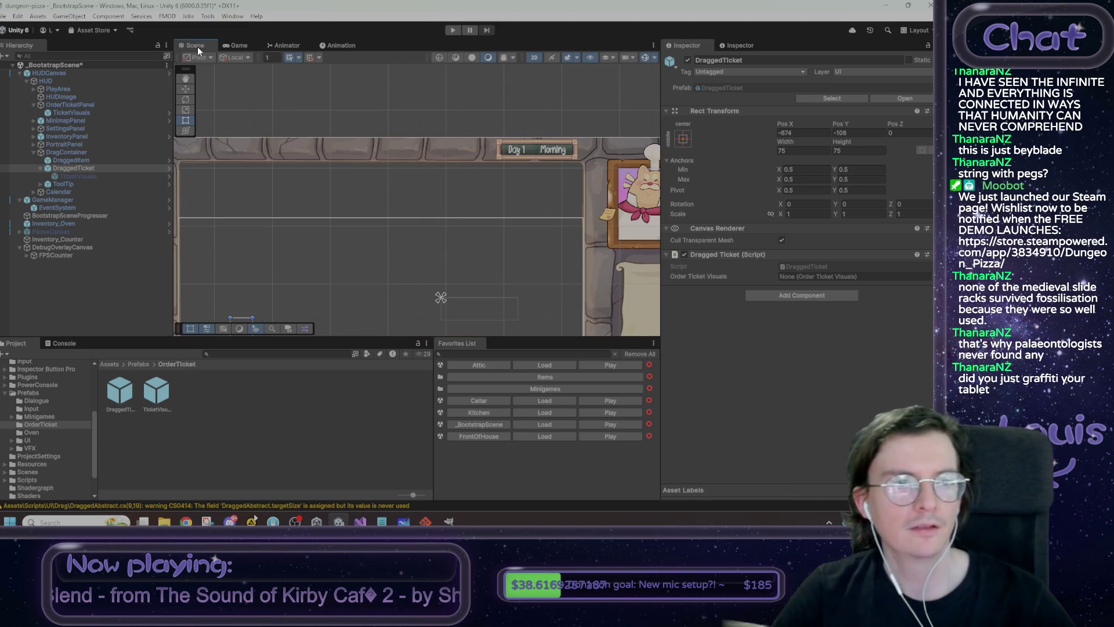
# Expand PlayArea and open the HUDCanvas prefab asset in context.
pyautogui.click(33, 88)
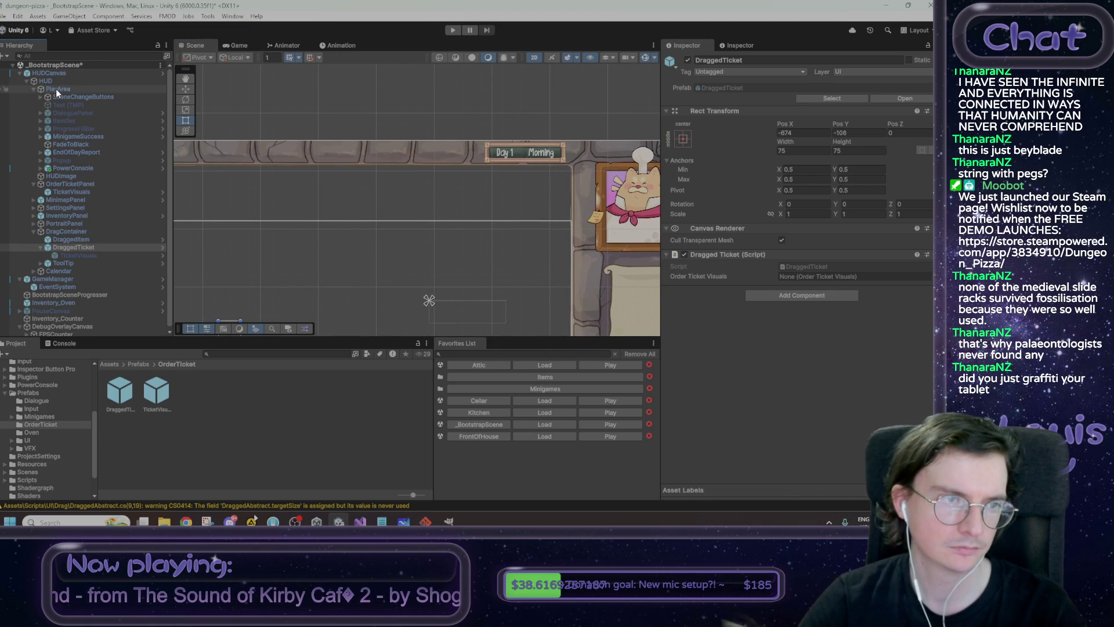
pyautogui.rightClick(56, 89)
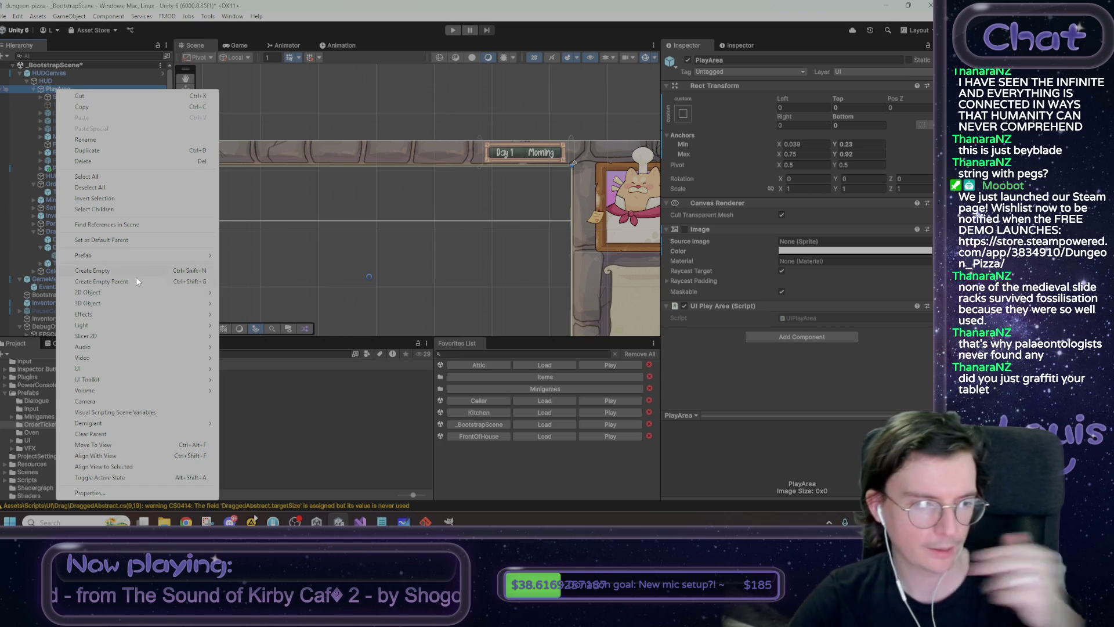
pyautogui.moveTo(120, 254)
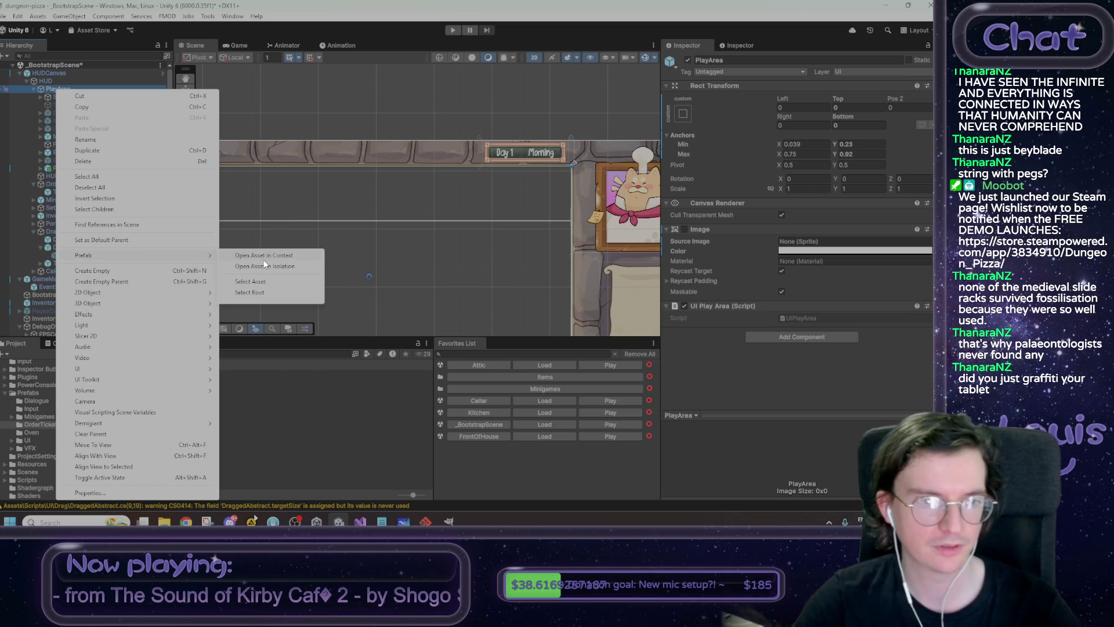
pyautogui.click(264, 256)
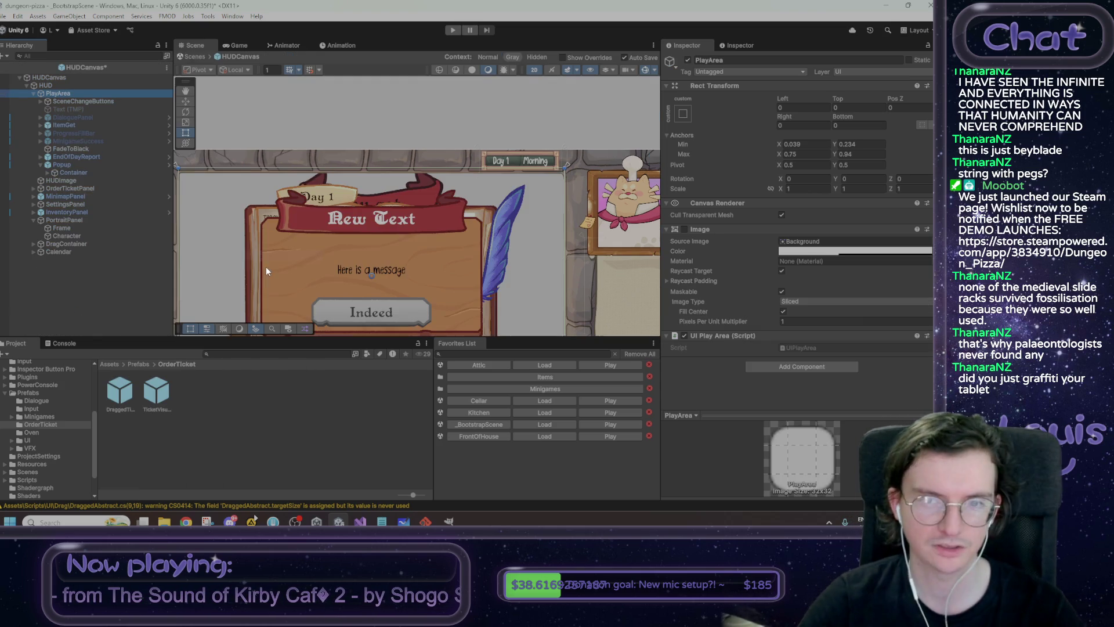
pyautogui.rightClick(63, 93)
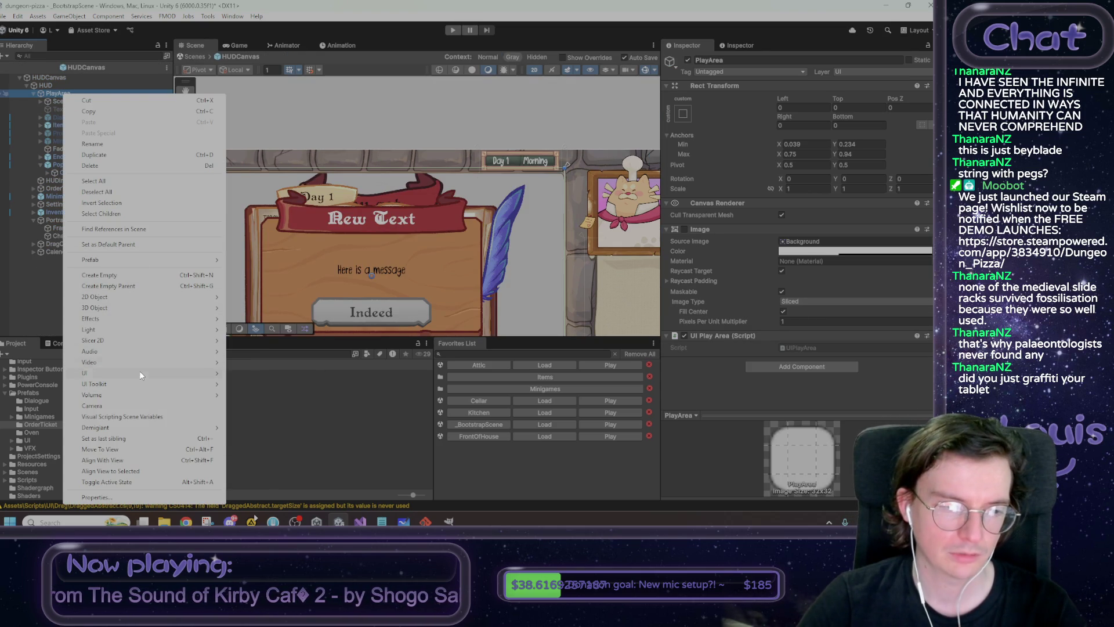
# Add a UI Image under Popup, stretched to fill its parent with Left, Top, Right and Bottom all 0.
pyautogui.moveTo(139, 372)
pyautogui.click(259, 196)
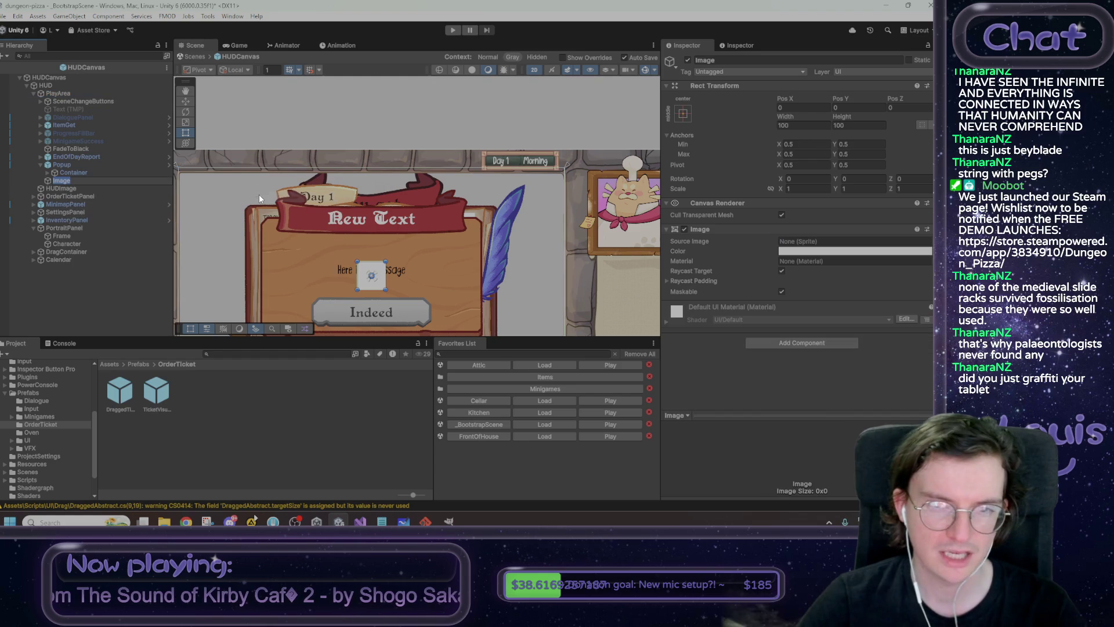
pyautogui.click(685, 114)
pyautogui.click(789, 265)
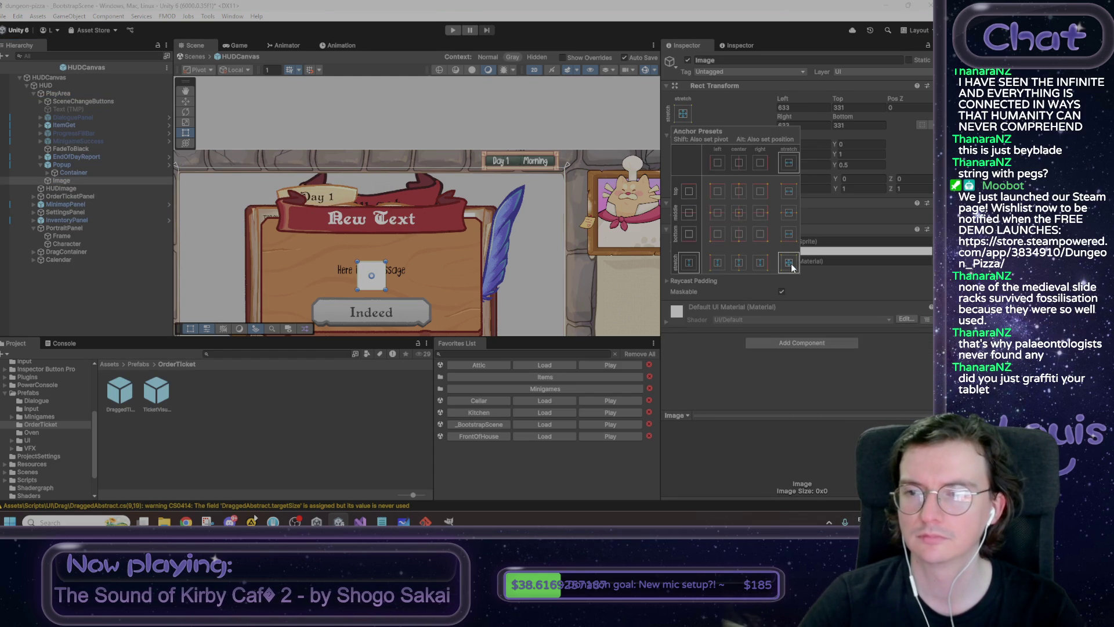
pyautogui.click(803, 107)
pyautogui.write('0')
pyautogui.press('Tab')
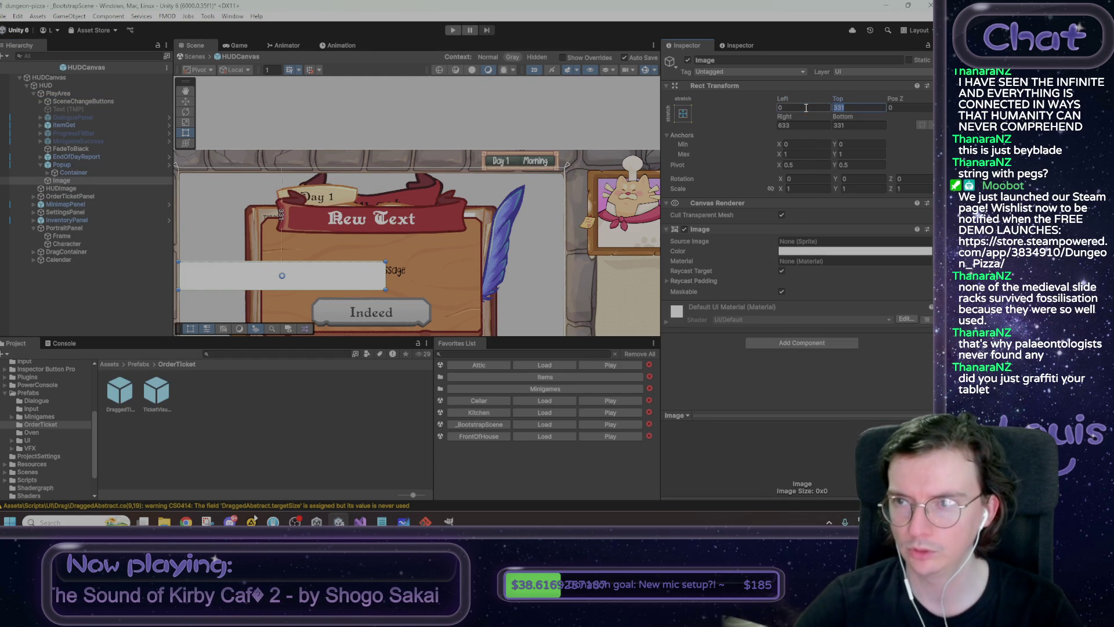
pyautogui.write('0')
pyautogui.press('Tab')
pyautogui.press('Tab')
pyautogui.write('0')
pyautogui.press('Tab')
pyautogui.write('0')
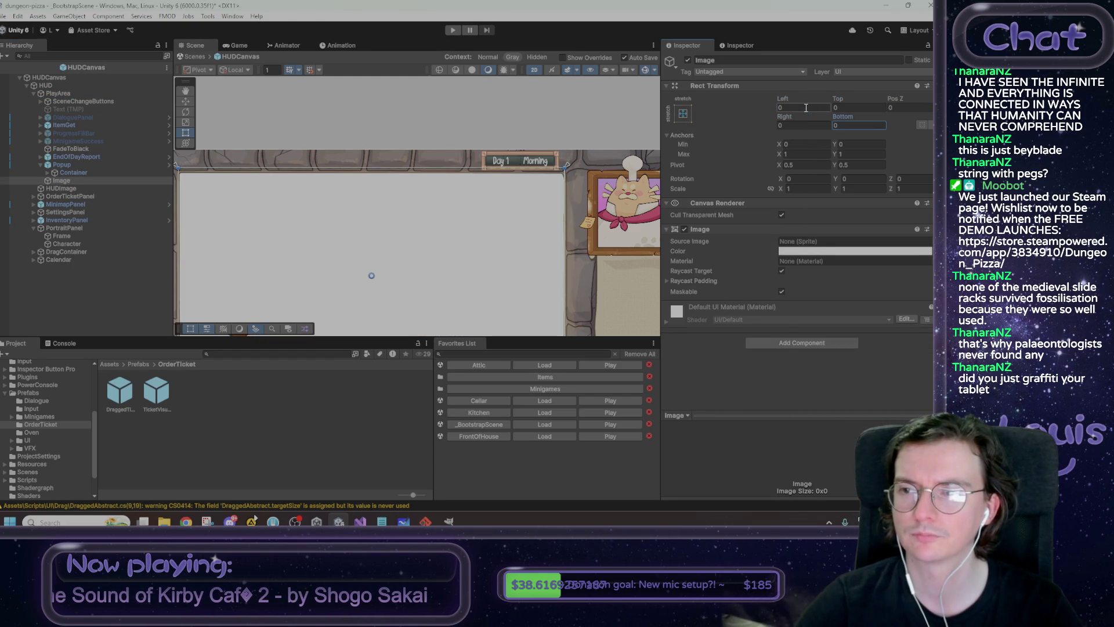
# Search the sprite picker for 'slide', then browse the Art folders to the Placeholder art folder.
pyautogui.click(928, 241)
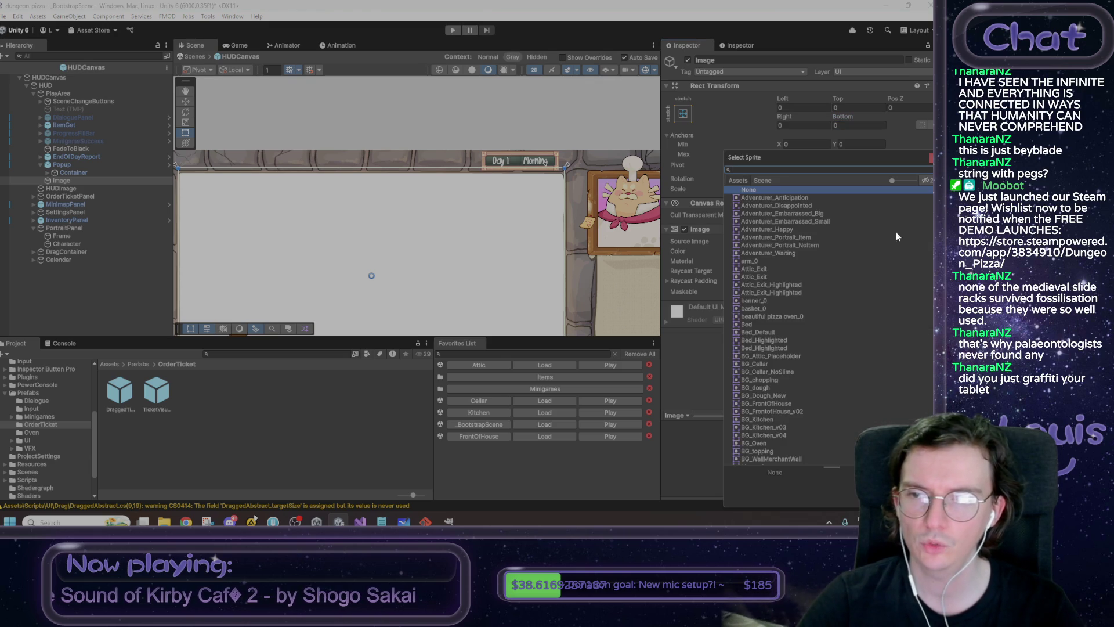
pyautogui.write('slide')
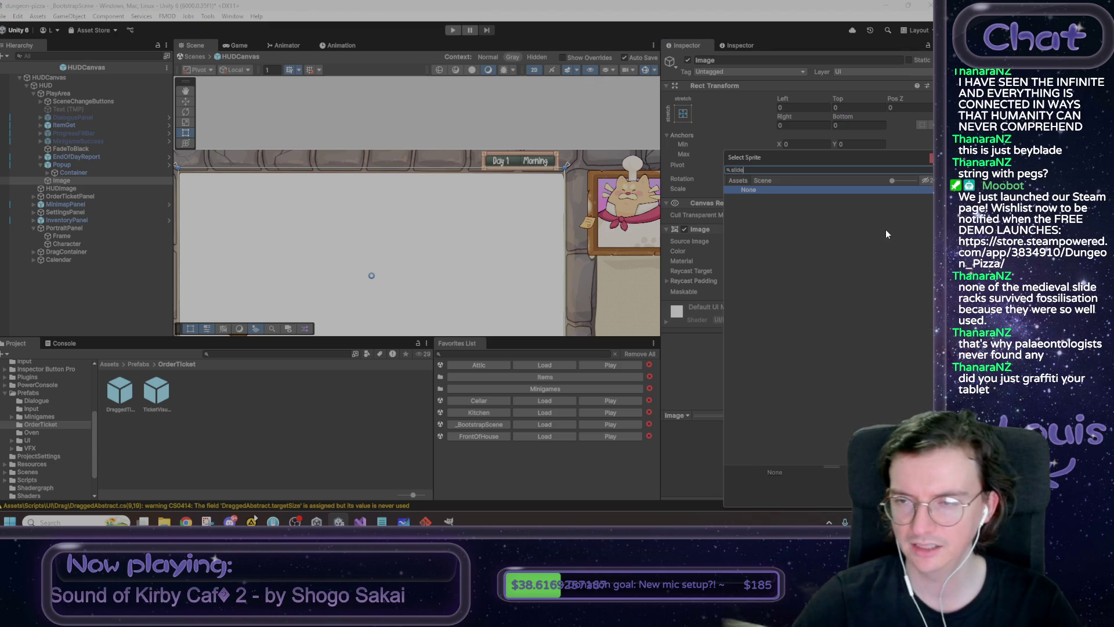
pyautogui.press('Escape')
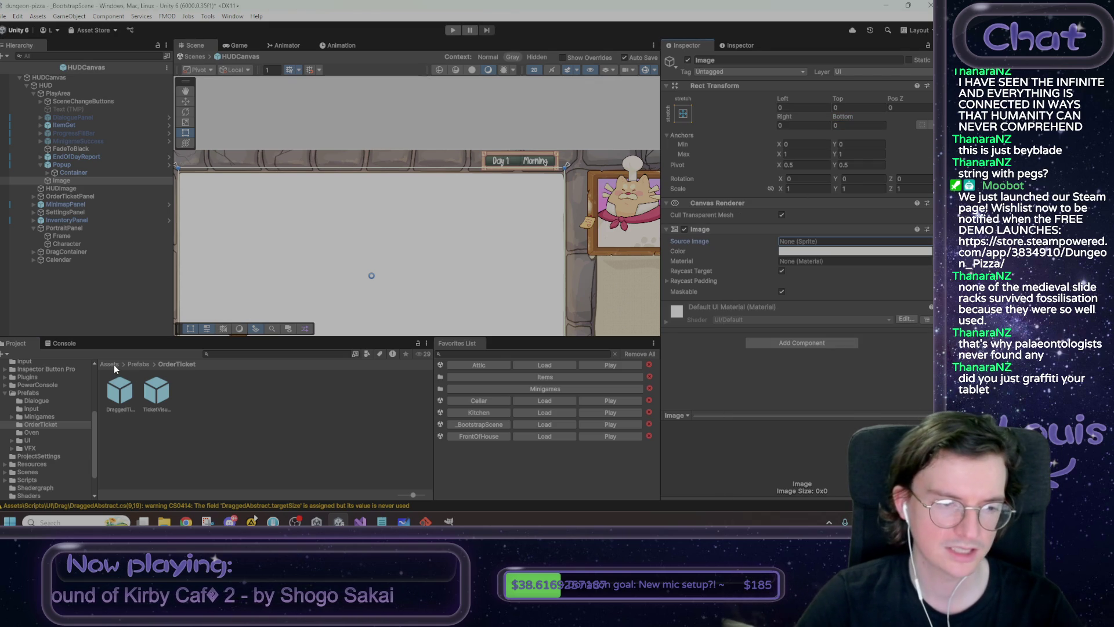
pyautogui.scroll(3, 46, 430)
pyautogui.click(22, 370)
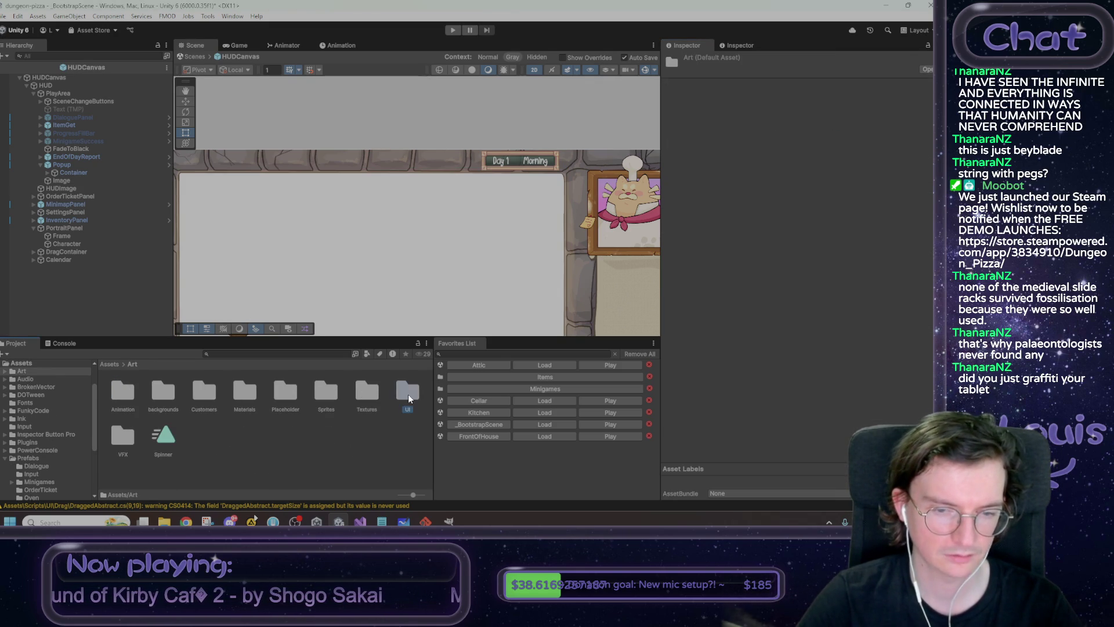
pyautogui.doubleClick(409, 394)
pyautogui.click(133, 363)
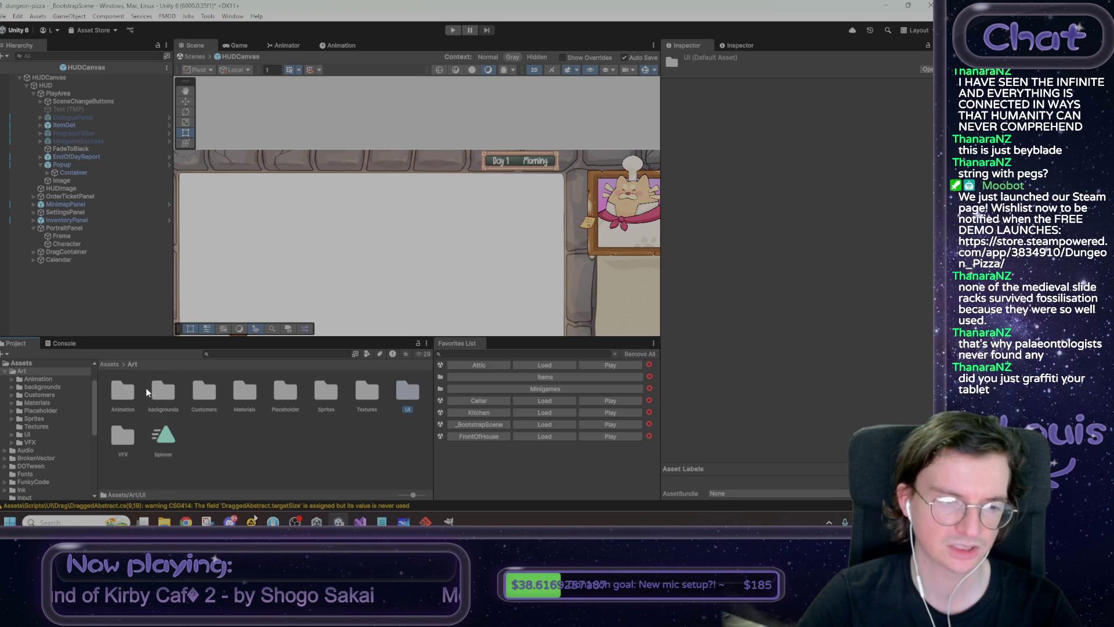
pyautogui.doubleClick(285, 392)
pyautogui.scroll(-3, 288, 430)
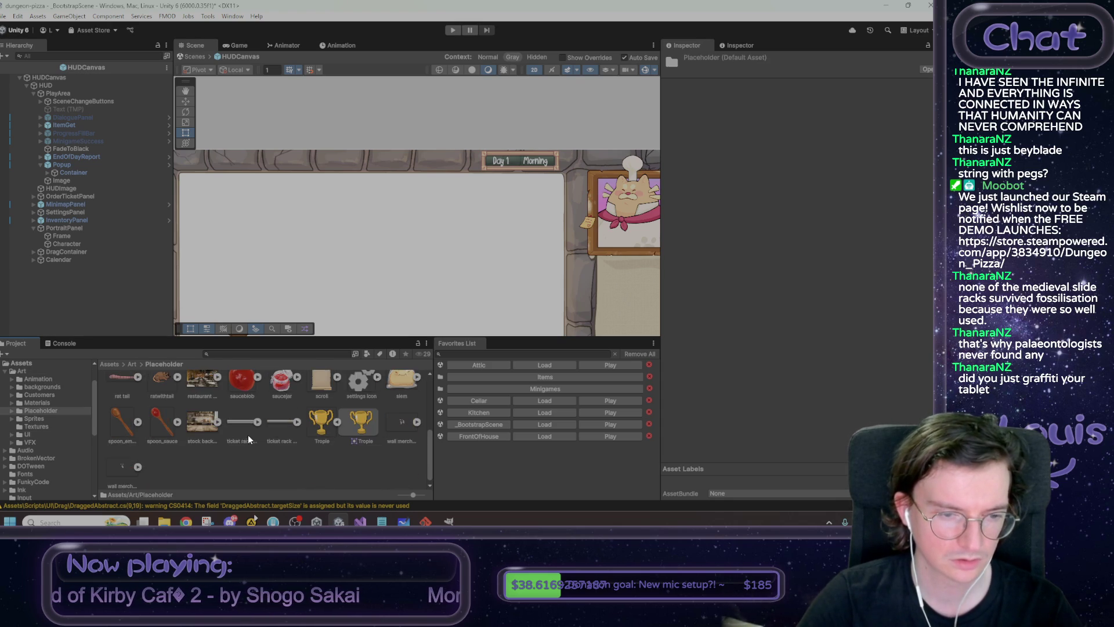
# Set both ticket rack sprites to Single sprite mode, then select PlayArea.
pyautogui.click(248, 434)
pyautogui.keyDown('ctrl'); pyautogui.click(287, 428); pyautogui.keyUp('ctrl')
pyautogui.click(802, 113)
pyautogui.click(803, 123)
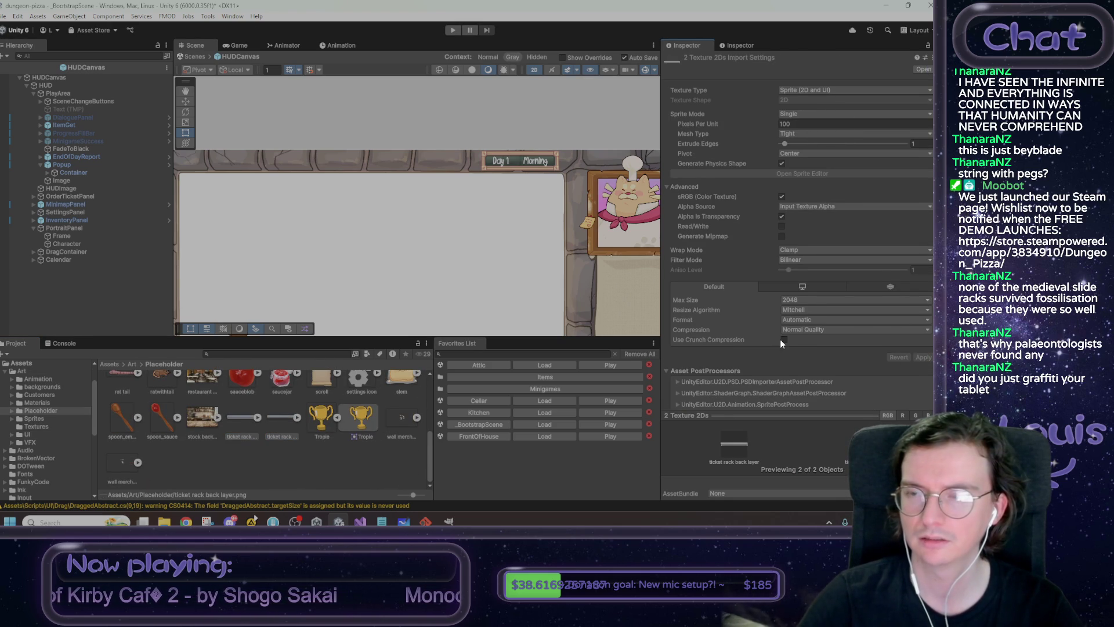
pyautogui.click(63, 93)
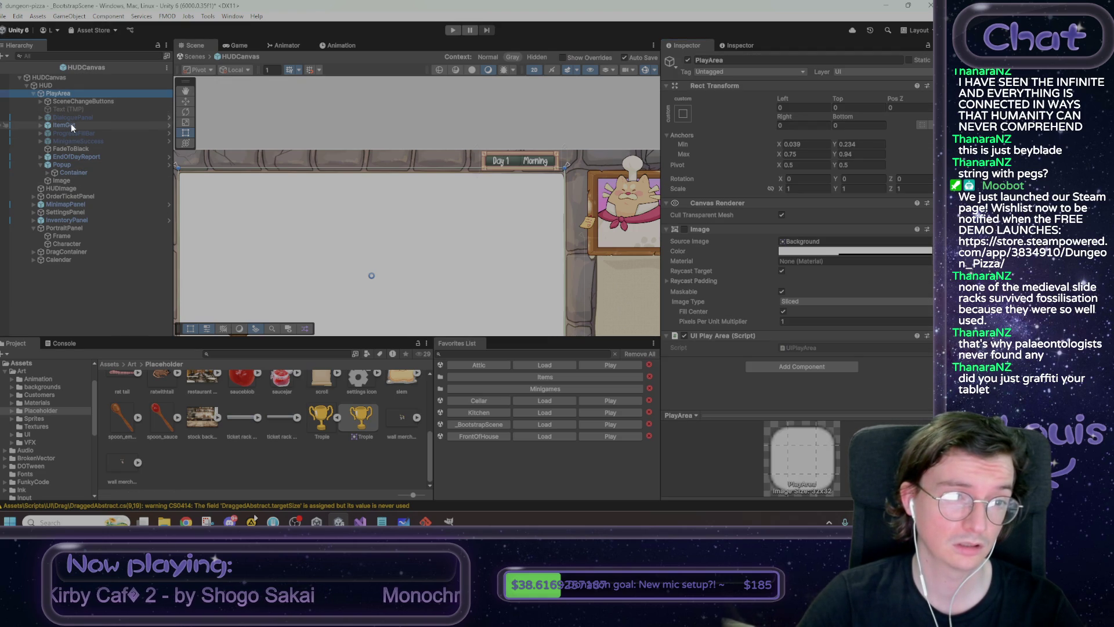
# Assign the ticket rack back layer sprite as the new Image's Source Image.
pyautogui.click(61, 181)
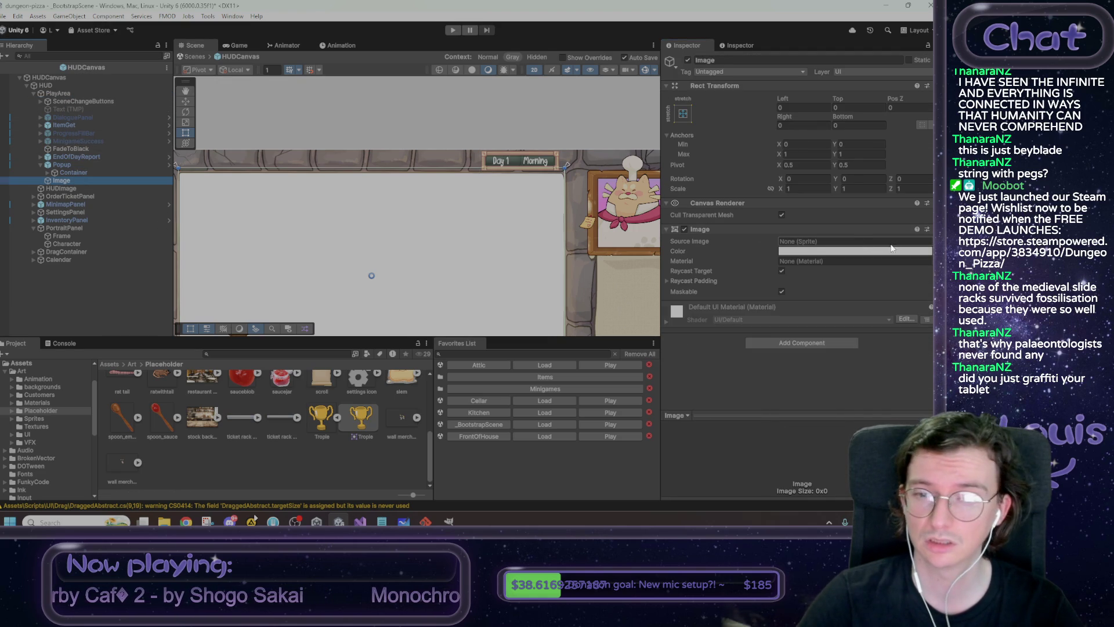
pyautogui.moveTo(256, 413); pyautogui.dragTo(807, 249)
pyautogui.scroll(-5, 456, 252)
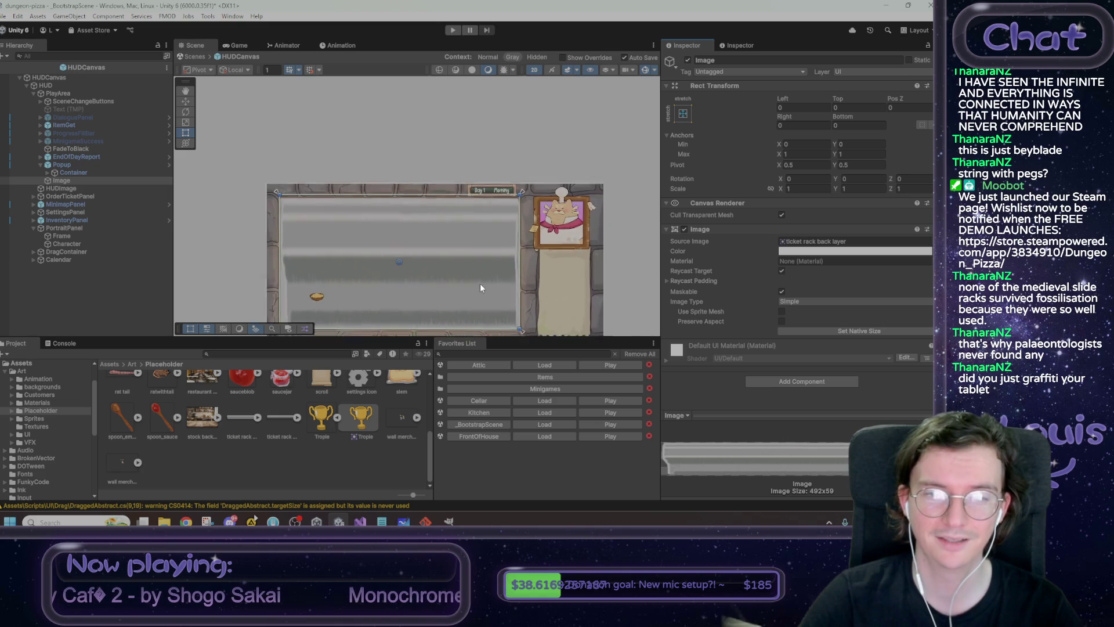
pyautogui.scroll(3, 485, 281)
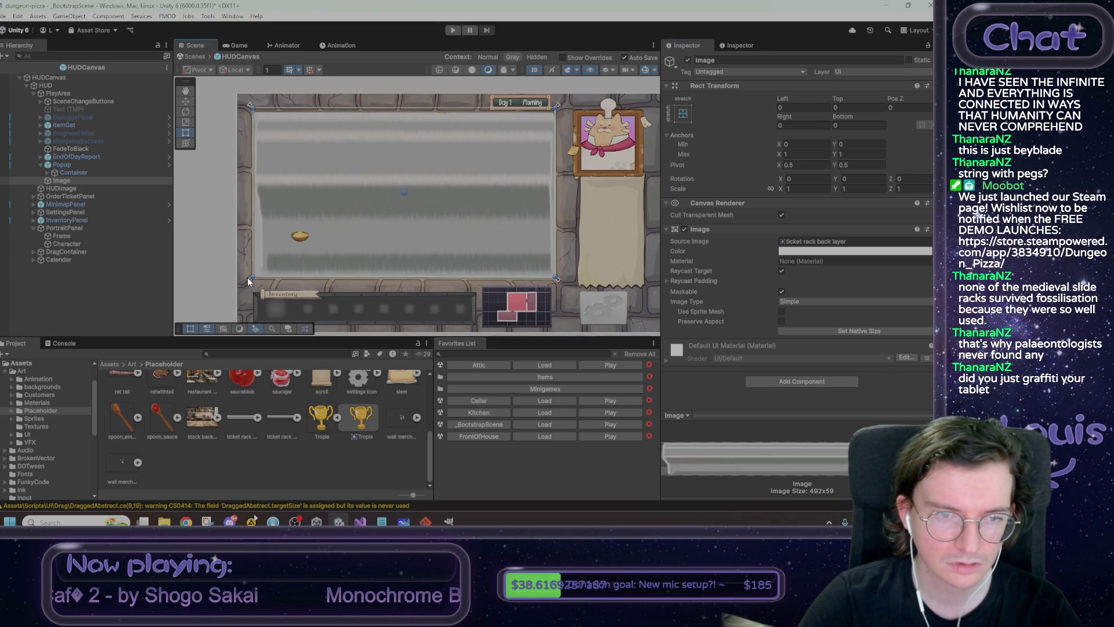
# Anchor the image near the top middle with Left and Bottom 0, and enable Preserve Aspect.
pyautogui.moveTo(250, 282)
pyautogui.mouseDown()
pyautogui.moveTo(429, 199)
pyautogui.moveTo(459, 140)
pyautogui.moveTo(444, 124)
pyautogui.mouseUp()
pyautogui.click(780, 107)
pyautogui.write('0')
pyautogui.press('Tab')
pyautogui.press('Tab')
pyautogui.press('Tab')
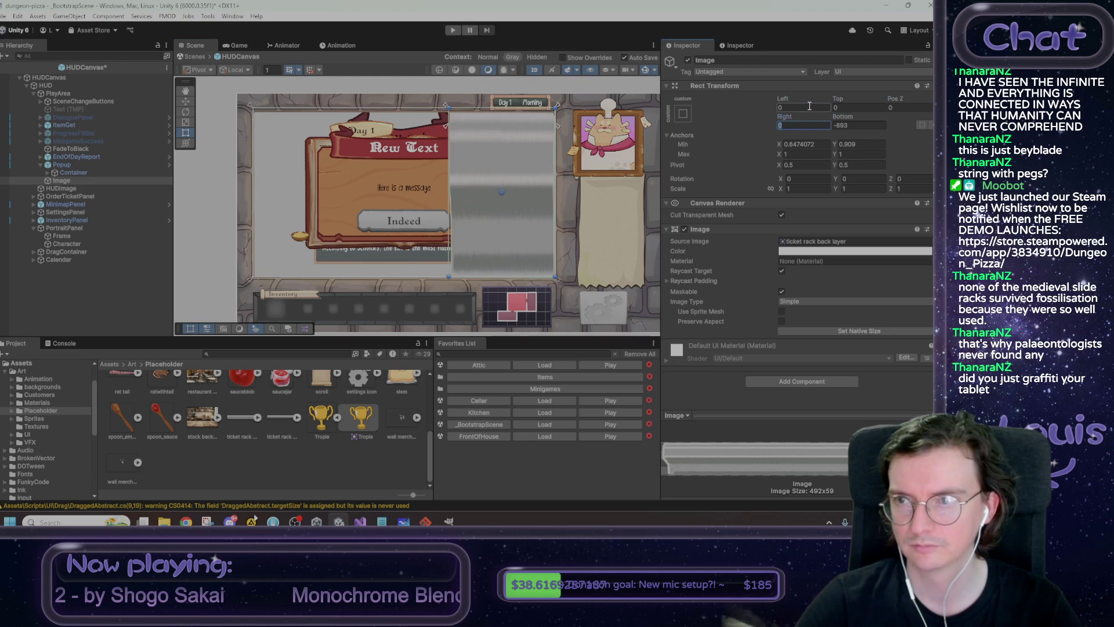
pyautogui.press('Tab')
pyautogui.write('0')
pyautogui.scroll(3, 538, 131)
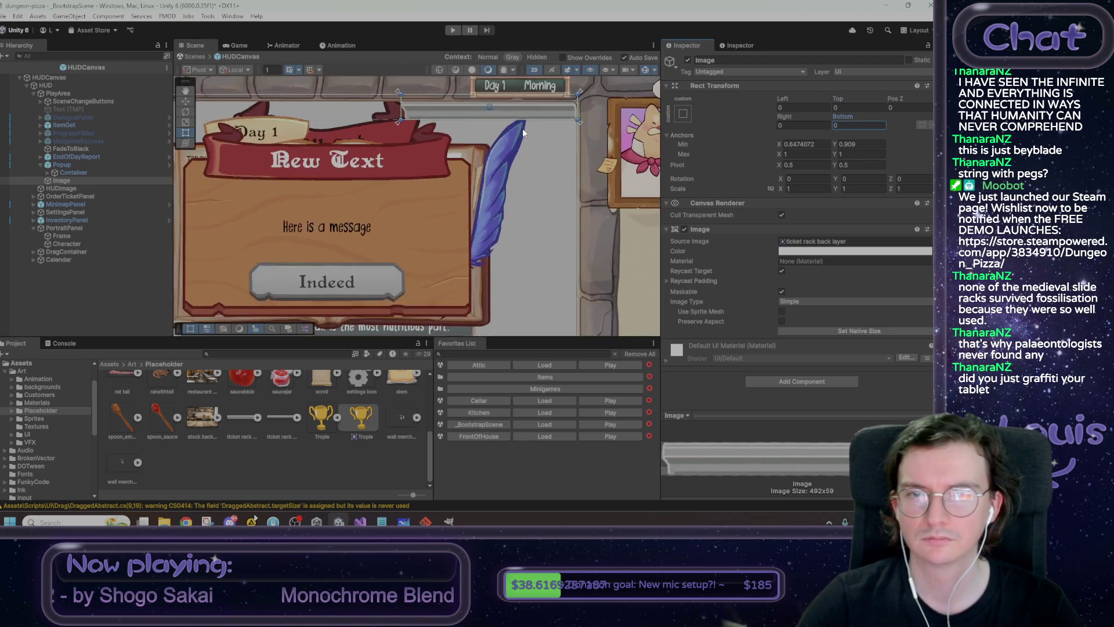
pyautogui.scroll(5, 525, 133)
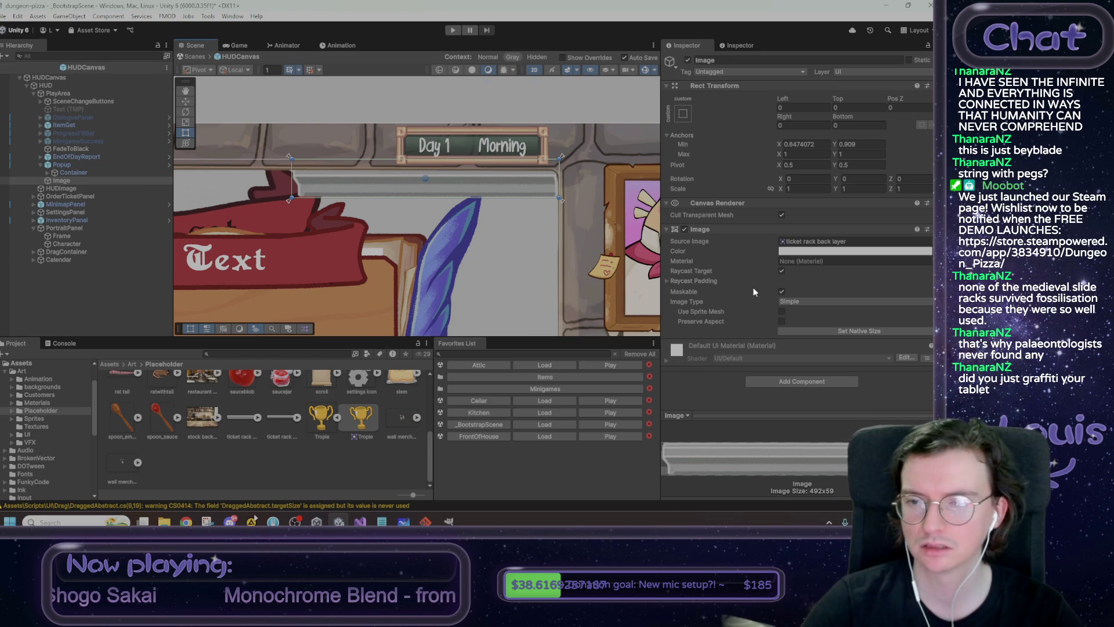
pyautogui.click(782, 321)
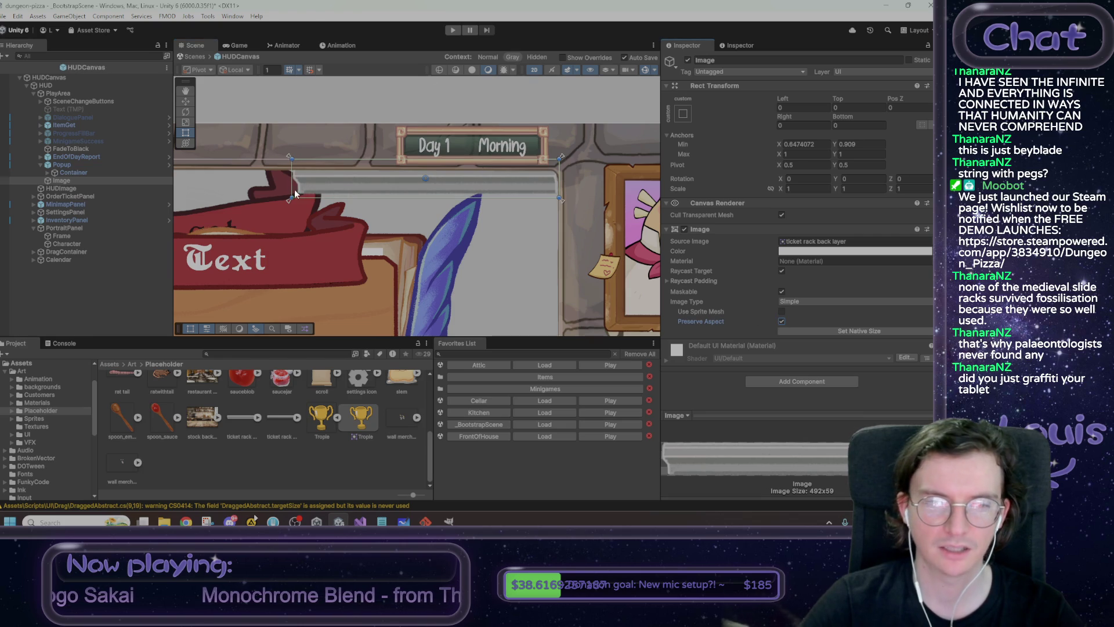
# Move the image's anchors to the bar's left edge and reset Left and Bottom to 0.
pyautogui.scroll(-5, 382, 241)
pyautogui.moveTo(404, 249)
pyautogui.mouseDown()
pyautogui.moveTo(509, 177)
pyautogui.moveTo(453, 148)
pyautogui.mouseUp()
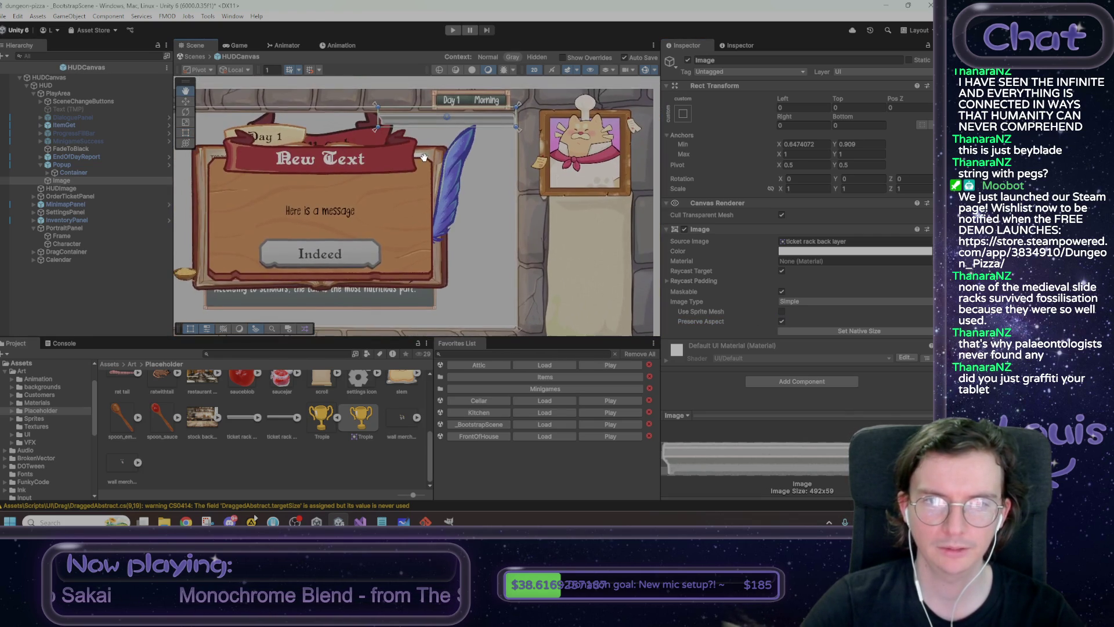
pyautogui.scroll(2, 479, 232)
pyautogui.scroll(4, 457, 214)
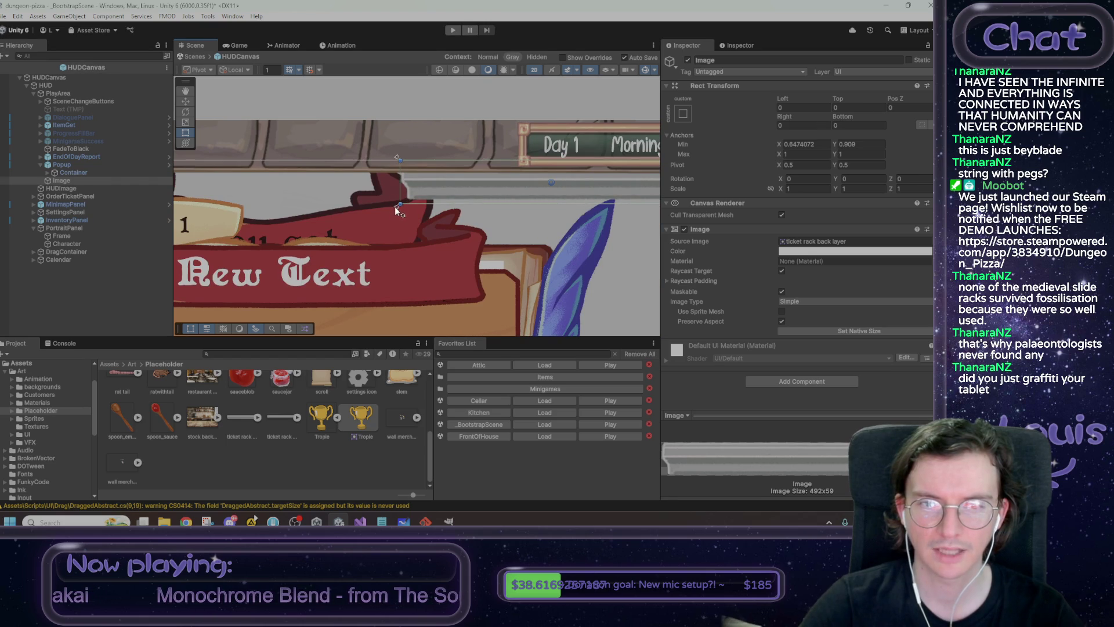
pyautogui.moveTo(398, 211); pyautogui.dragTo(388, 203)
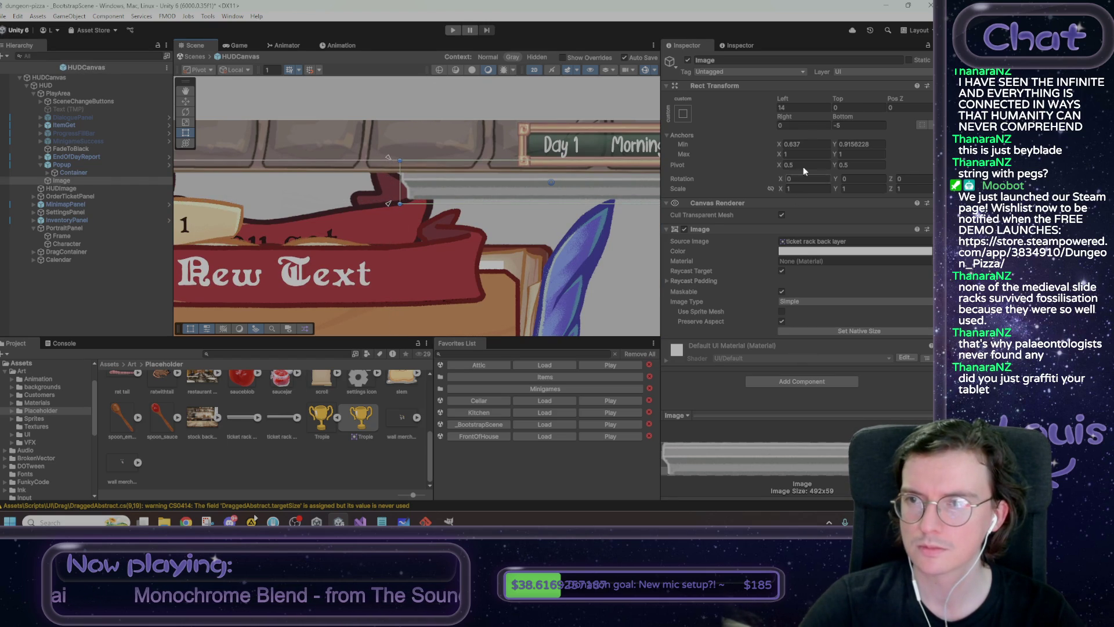
pyautogui.click(810, 108)
pyautogui.write('0')
pyautogui.press('Tab')
pyautogui.press('Tab')
pyautogui.press('Tab')
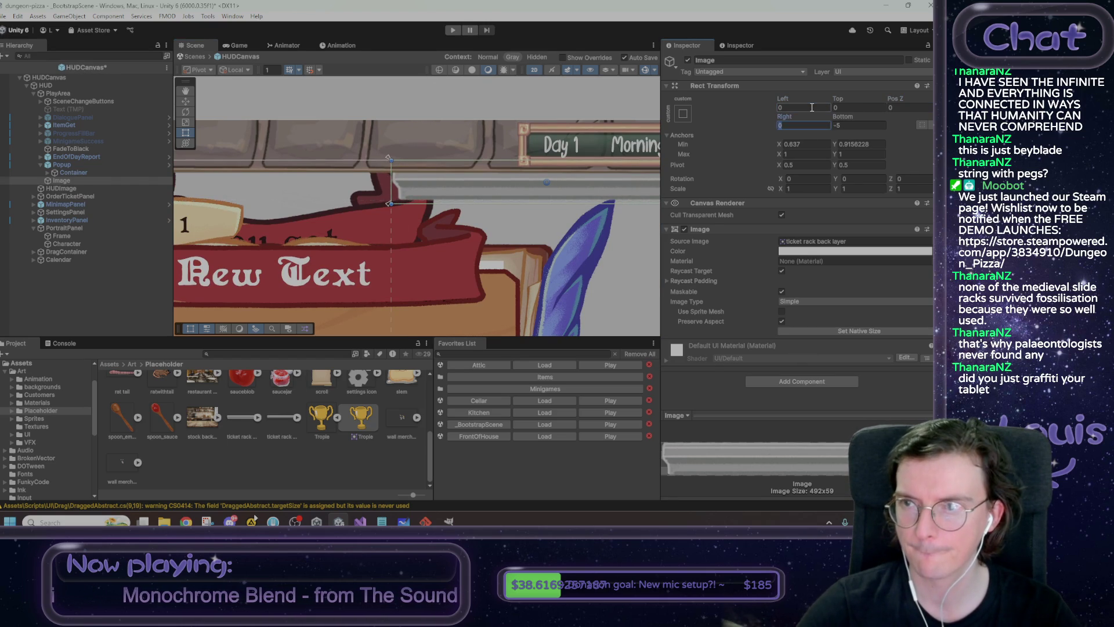
pyautogui.write('0')
pyautogui.press('Tab')
pyautogui.write('0')
# Re-anchor the image onto the bar's corner and set Bottom back to 0.
pyautogui.click(782, 321)
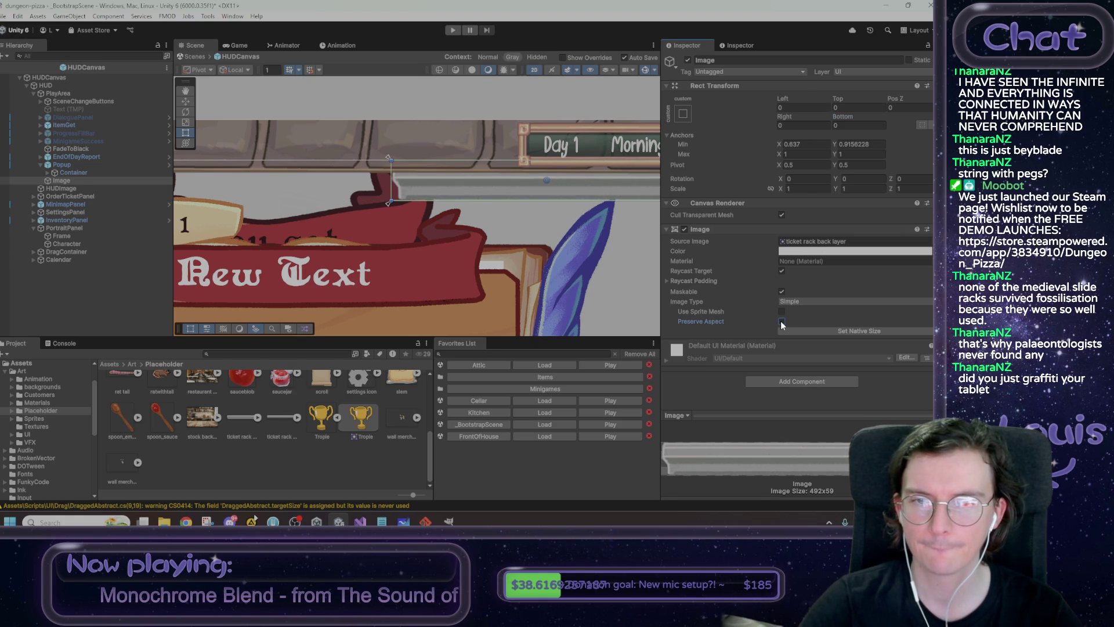
pyautogui.click(782, 321)
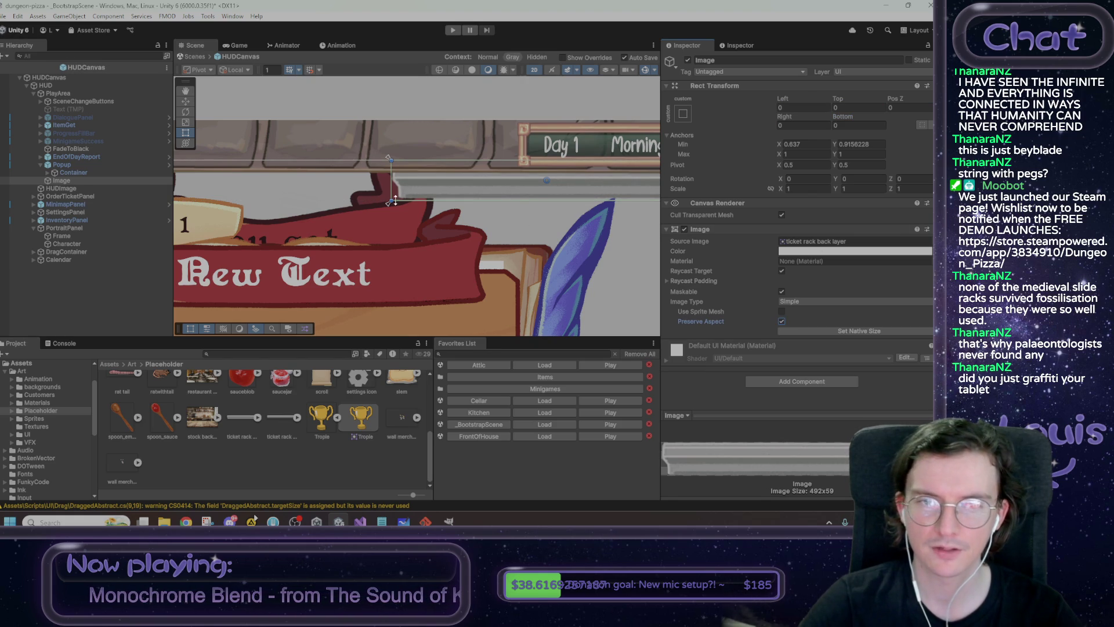
pyautogui.moveTo(388, 206); pyautogui.dragTo(383, 200)
pyautogui.click(805, 109)
pyautogui.press('Tab')
pyautogui.press('Tab')
pyautogui.press('Tab')
pyautogui.write('0')
# Compare Preserve Aspect on and off, leaving it off so the bar stretches full width.
pyautogui.click(781, 322)
pyautogui.click(782, 322)
pyautogui.click(782, 322)
pyautogui.click(781, 322)
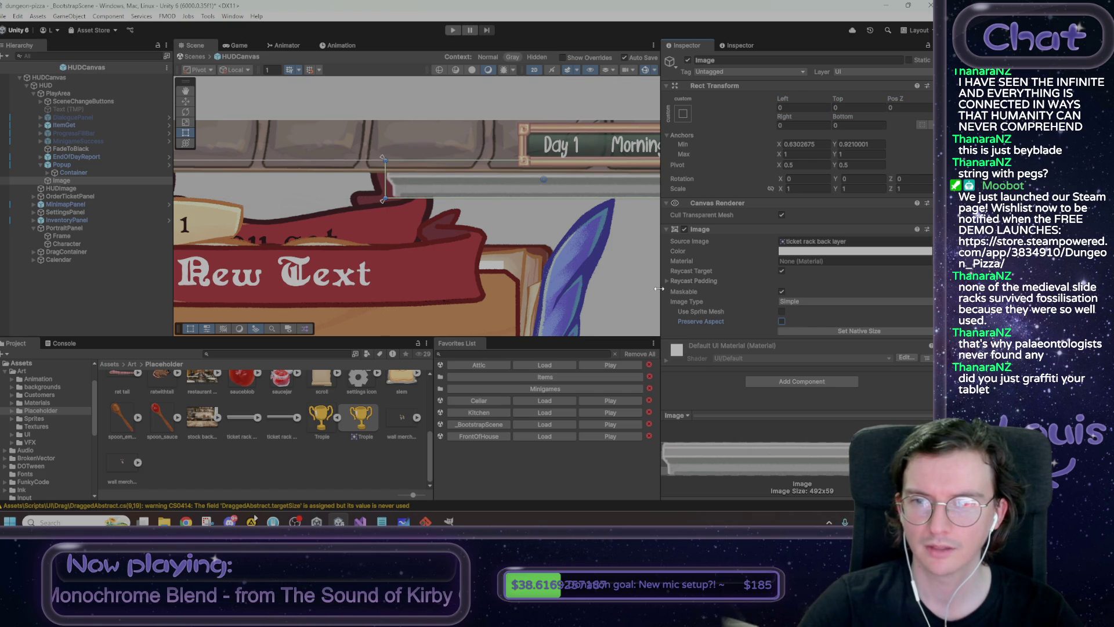
pyautogui.scroll(-1, 567, 292)
pyautogui.scroll(-1, 326, 231)
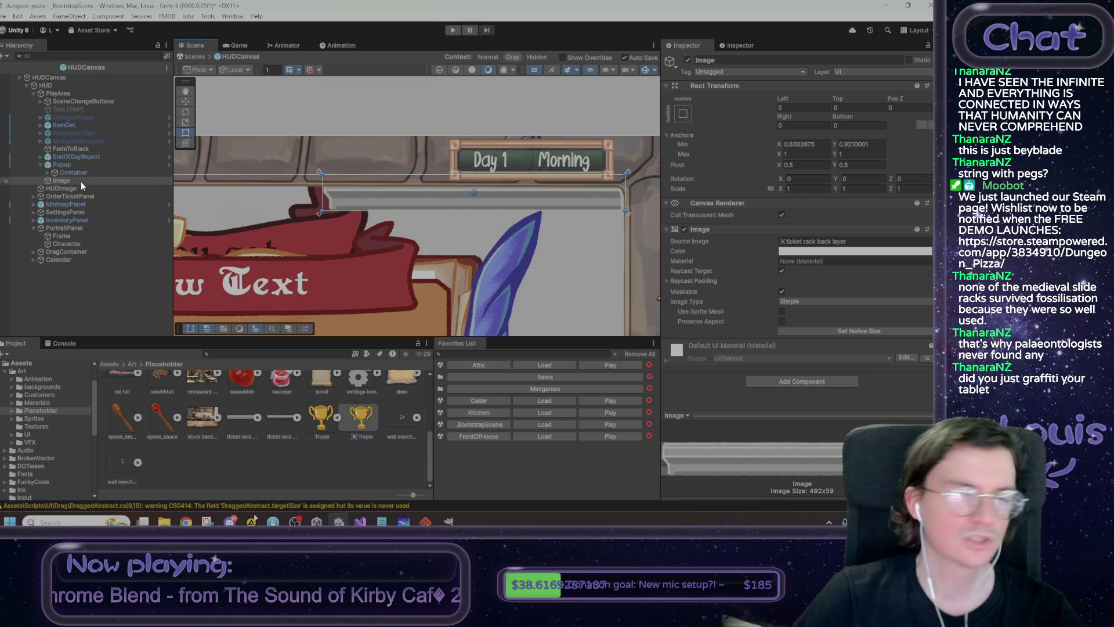
pyautogui.click(769, 59)
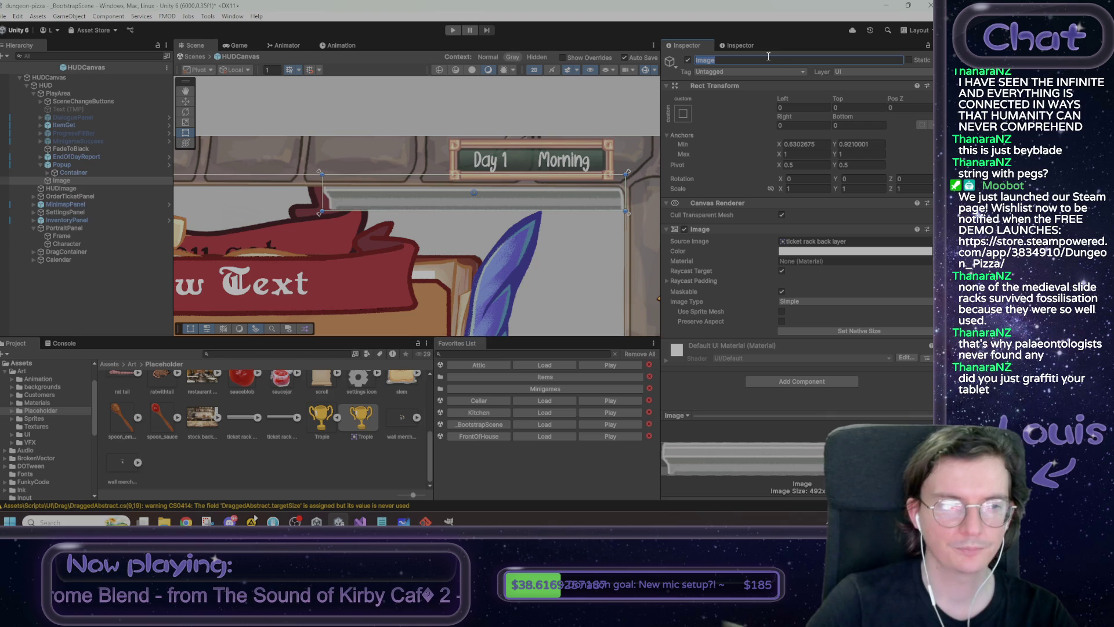
# Rename the Image to TicketRack and parent it under HUDImage.
pyautogui.write('Tick')
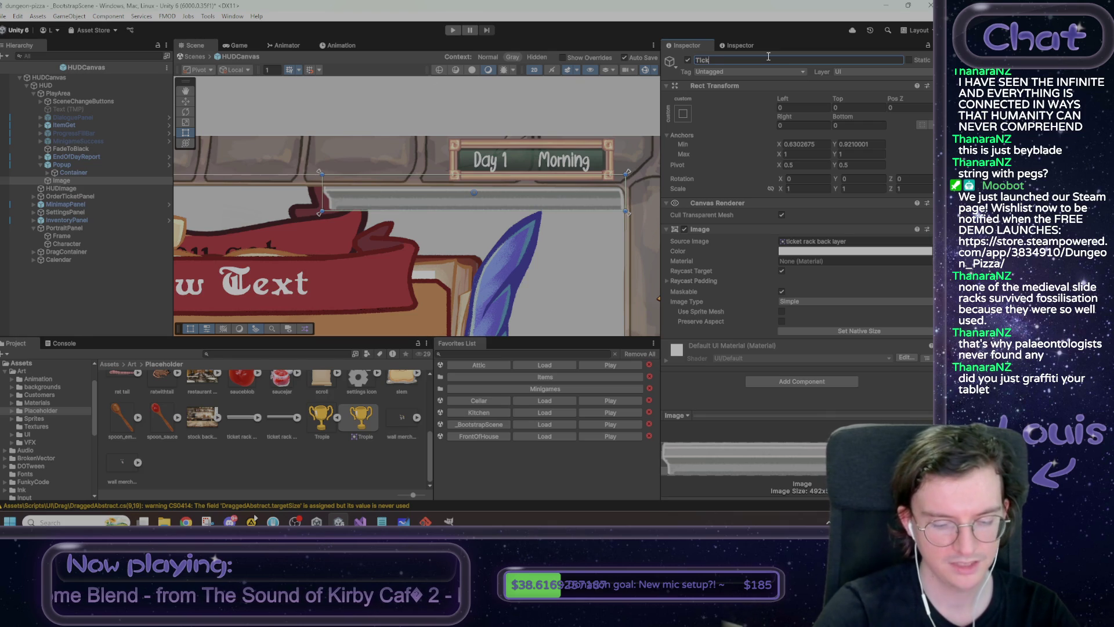
pyautogui.write('etRack')
pyautogui.press('Return')
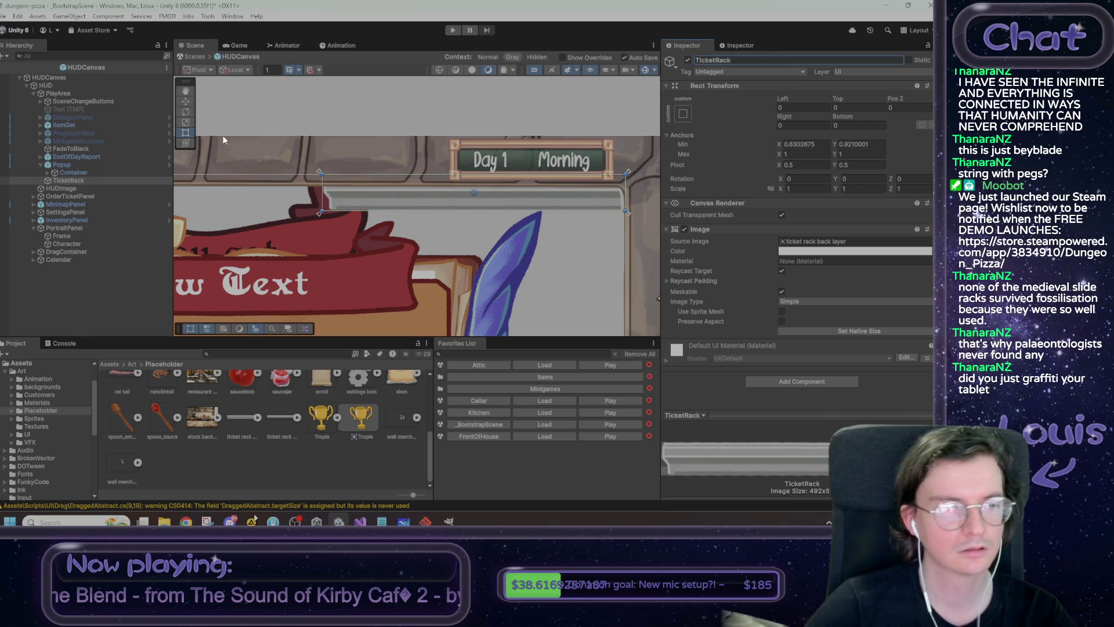
pyautogui.click(71, 180)
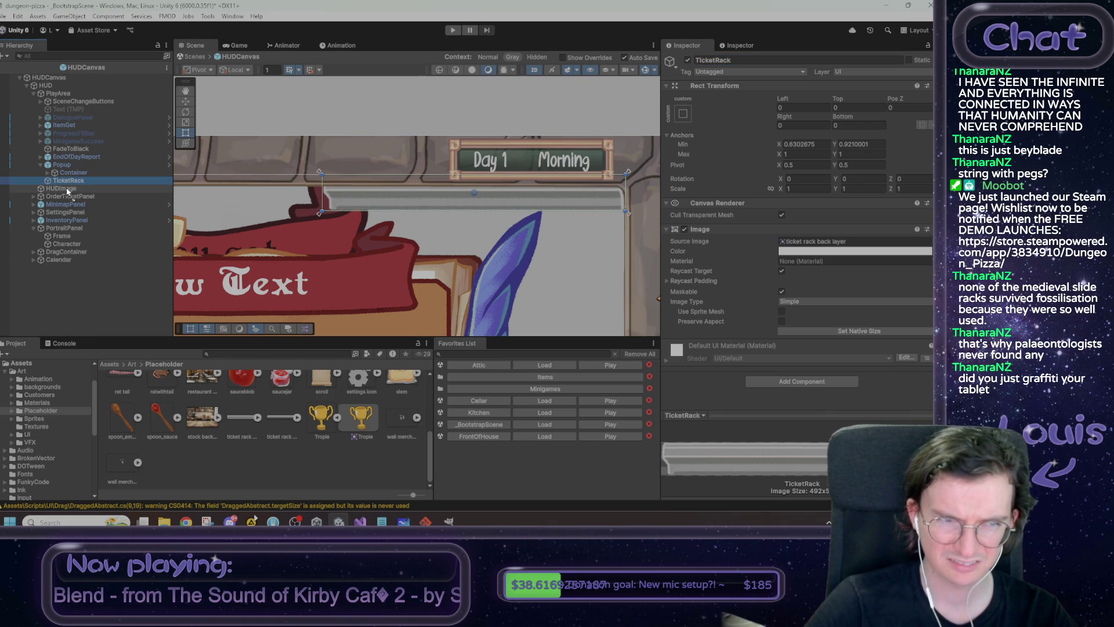
pyautogui.moveTo(67, 190); pyautogui.dragTo(67, 190)
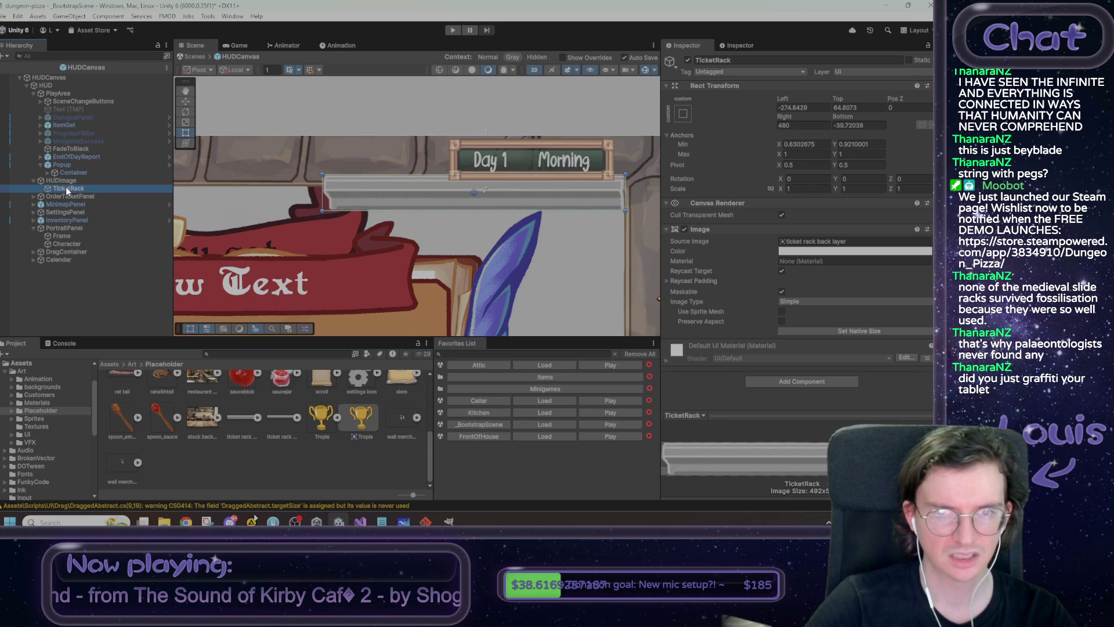
# Drag TicketRack's lower-left and upper-right anchors onto the bar beneath the Day 1 Morning sign.
pyautogui.scroll(-2, 581, 242)
pyautogui.moveTo(591, 239)
pyautogui.mouseDown()
pyautogui.moveTo(368, 234)
pyautogui.moveTo(416, 185)
pyautogui.moveTo(420, 209)
pyautogui.moveTo(406, 207)
pyautogui.moveTo(502, 208)
pyautogui.moveTo(450, 235)
pyautogui.mouseUp()
pyautogui.scroll(1, 393, 210)
pyautogui.moveTo(385, 204); pyautogui.dragTo(269, 224)
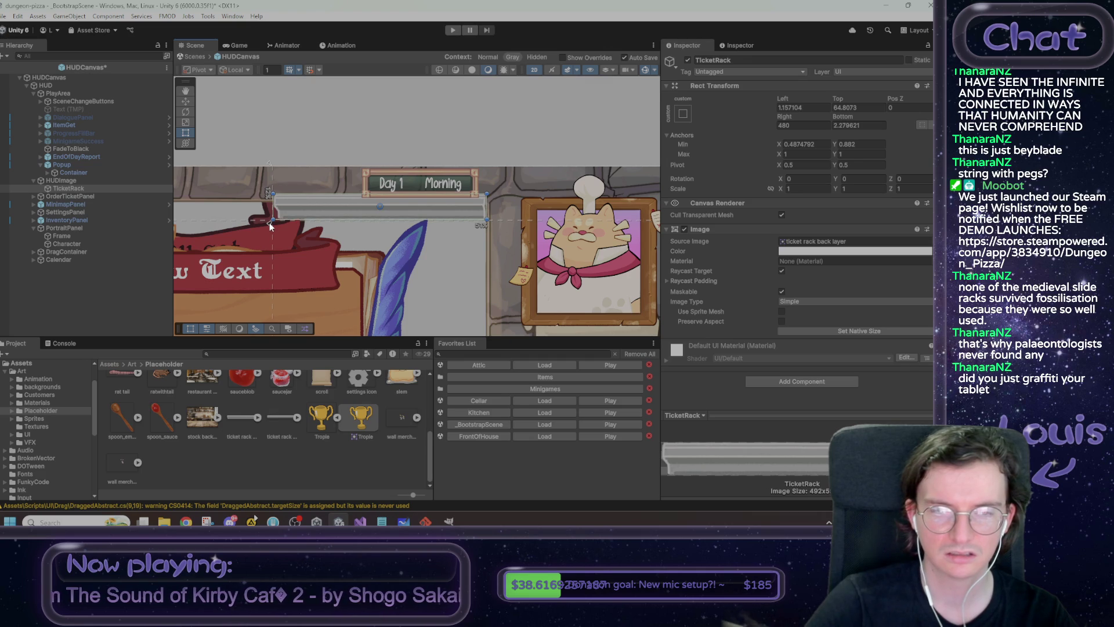
pyautogui.moveTo(582, 181); pyautogui.dragTo(376, 206)
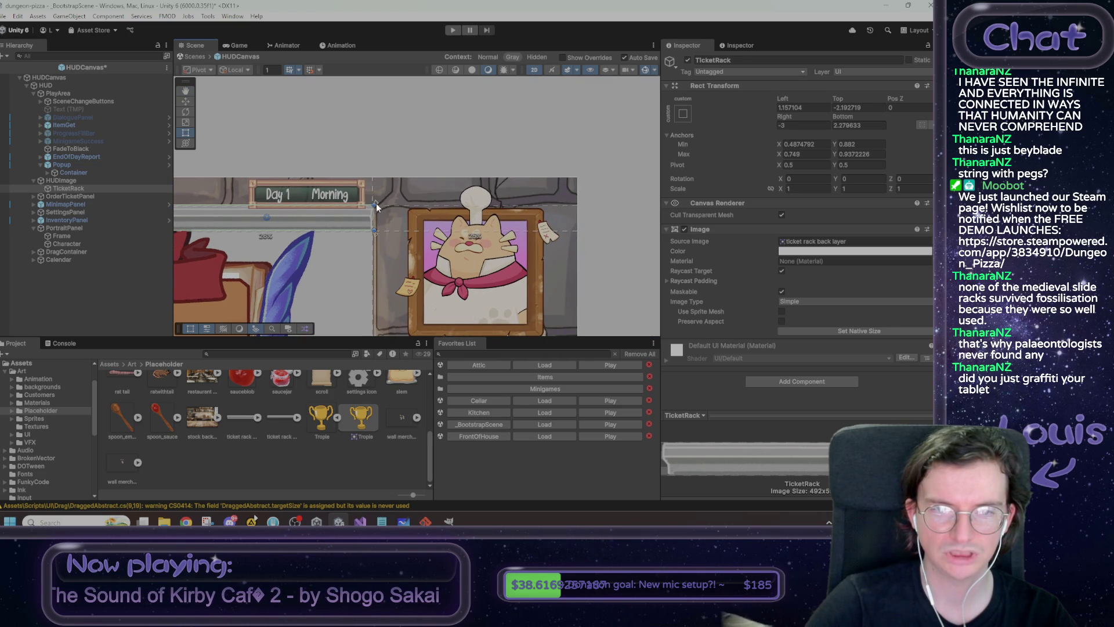
pyautogui.moveTo(293, 266); pyautogui.dragTo(491, 269)
# Zero TicketRack's Left, Top, Right and Bottom offsets.
pyautogui.click(808, 107)
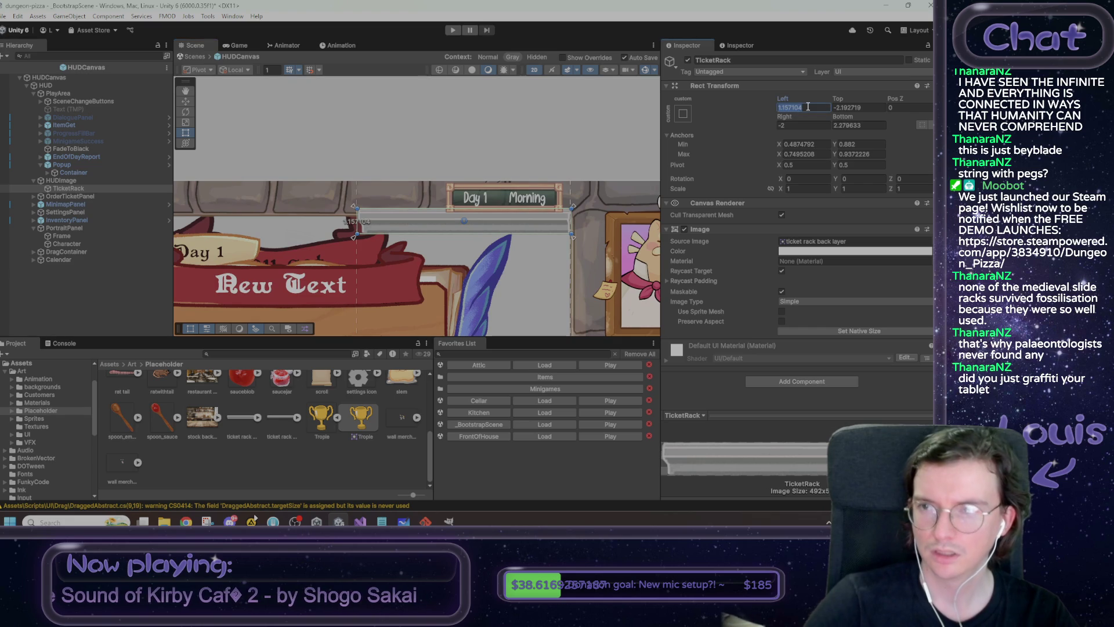
pyautogui.write('0')
pyautogui.press('Tab')
pyautogui.write('0')
pyautogui.press('Tab')
pyautogui.press('Tab')
pyautogui.write('0')
pyautogui.press('Tab')
pyautogui.write('0')
pyautogui.hotkey('shift', 'Tab')
pyautogui.hotkey('shift', 'Tab')
pyautogui.write('0')
pyautogui.press('Tab')
pyautogui.write('0')
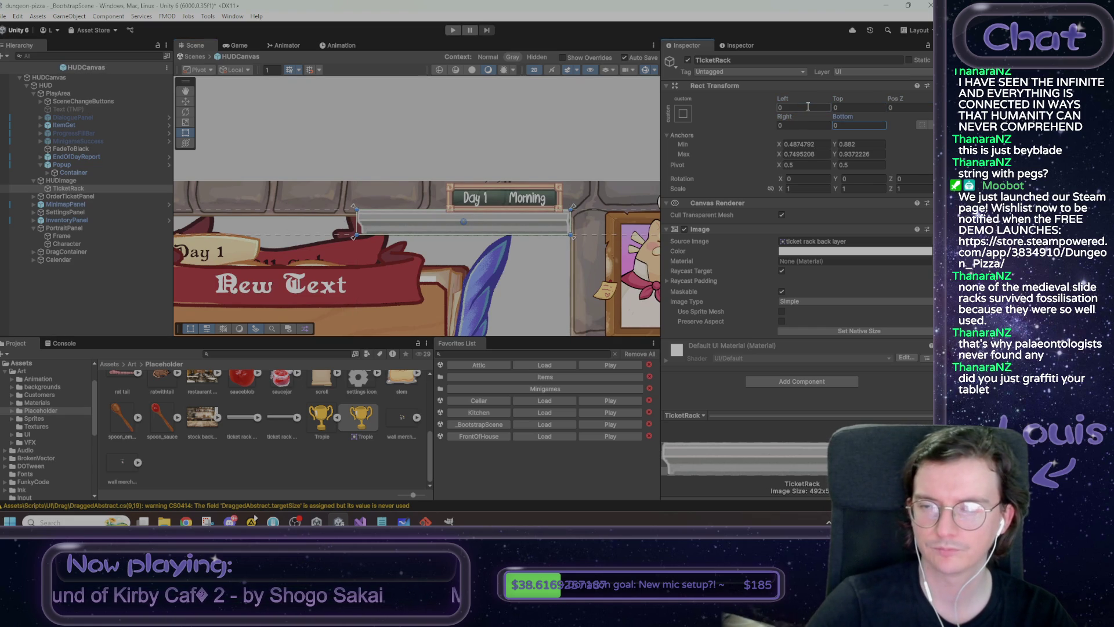
pyautogui.click(782, 322)
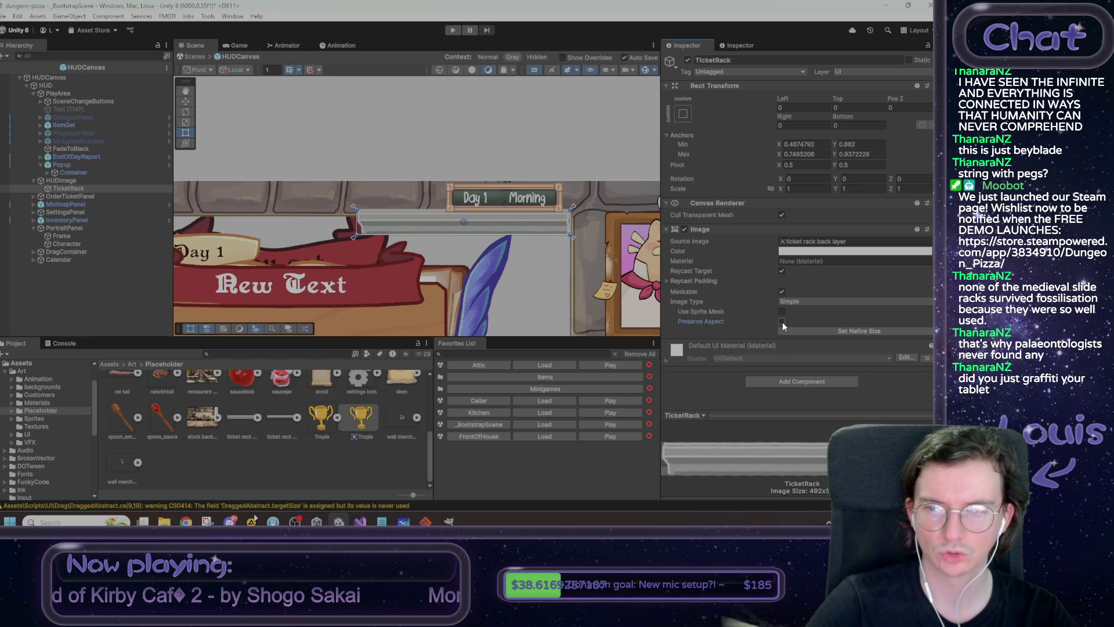
# Check the HUD in the Game view, then return to the Scene view over the ticket rack.
pyautogui.click(238, 46)
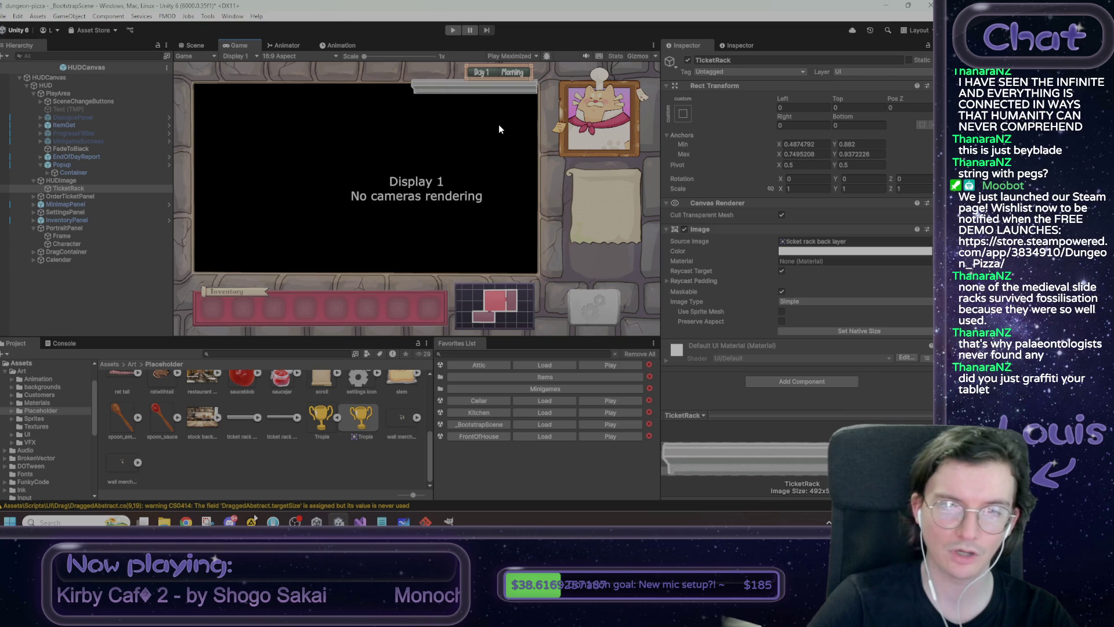
pyautogui.click(204, 45)
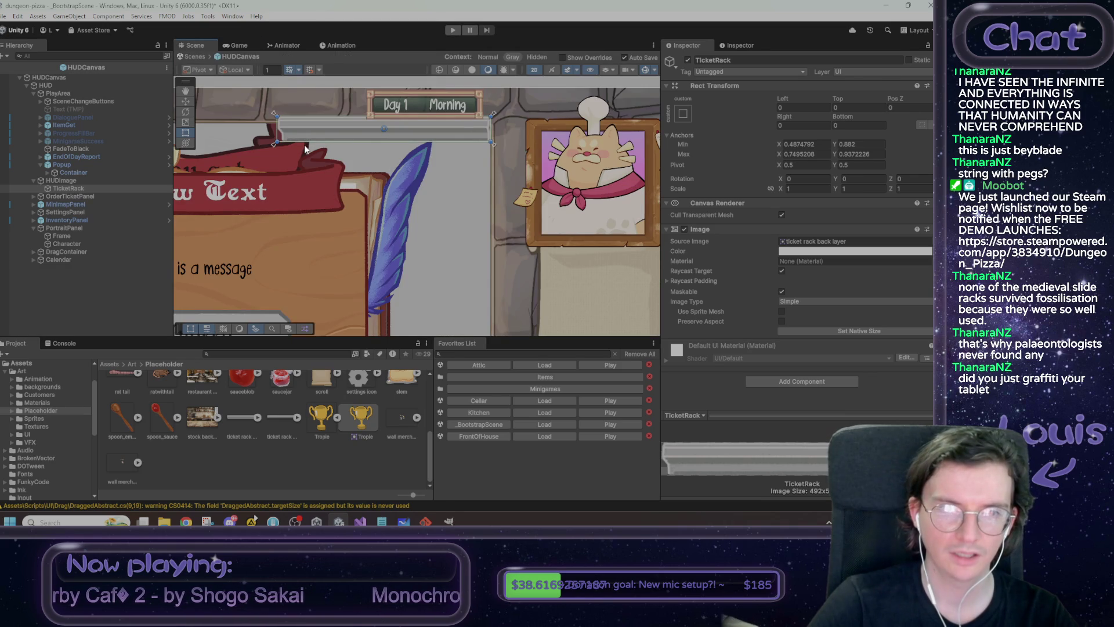
pyautogui.moveTo(331, 93); pyautogui.dragTo(454, 230)
pyautogui.scroll(-5, 381, 235)
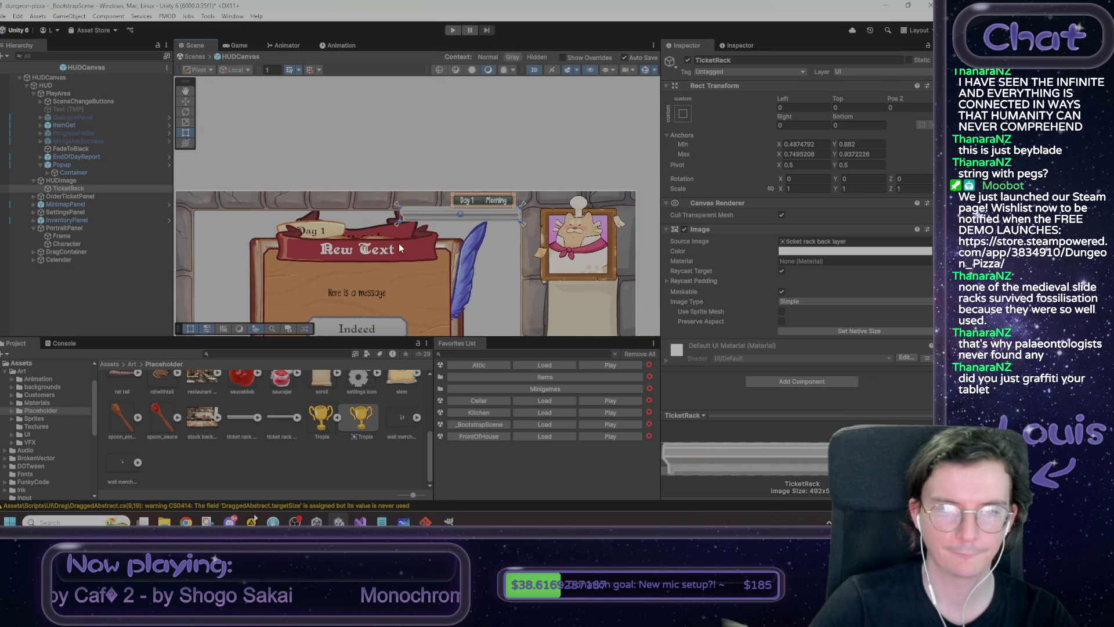
pyautogui.moveTo(422, 260); pyautogui.dragTo(448, 188)
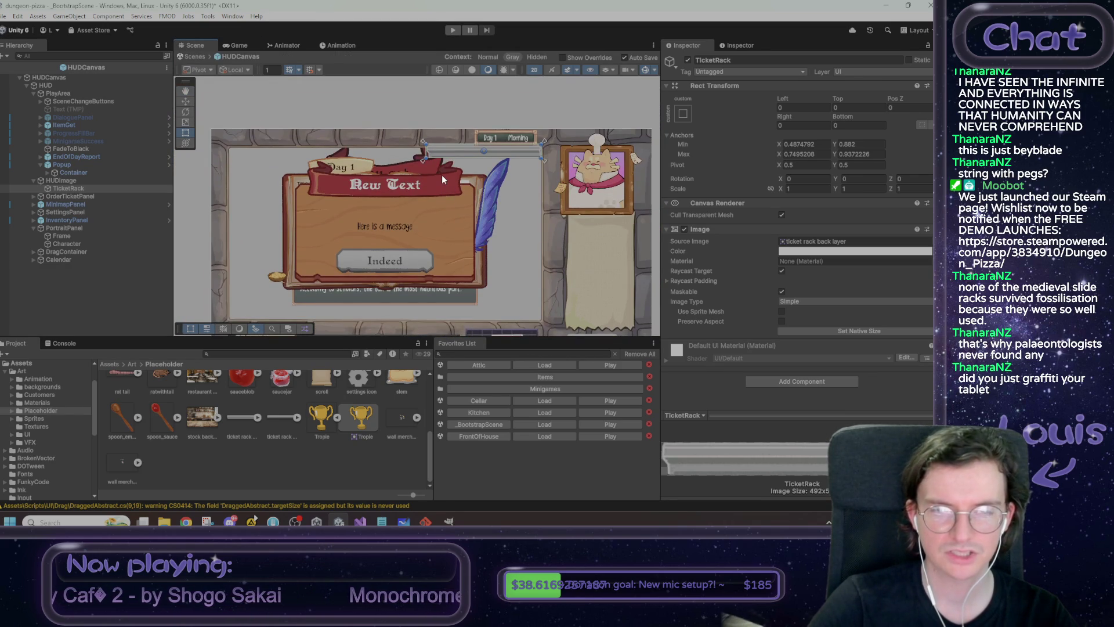
pyautogui.scroll(5, 448, 183)
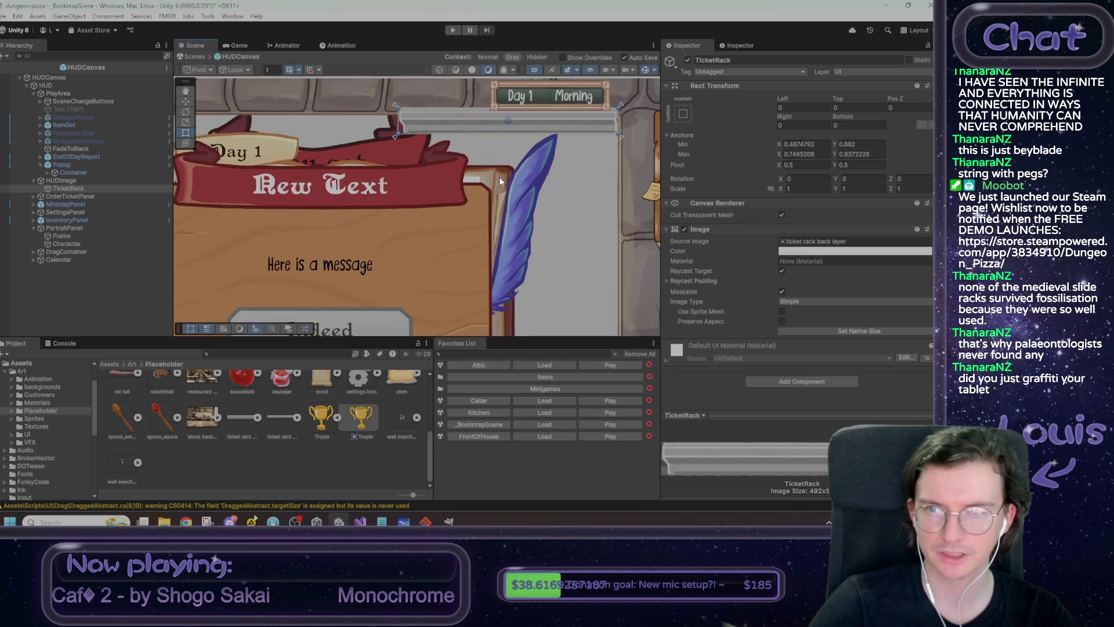
# Create an empty child named Top under TicketRack and give it an Image component.
pyautogui.rightClick(89, 187)
pyautogui.moveTo(131, 280)
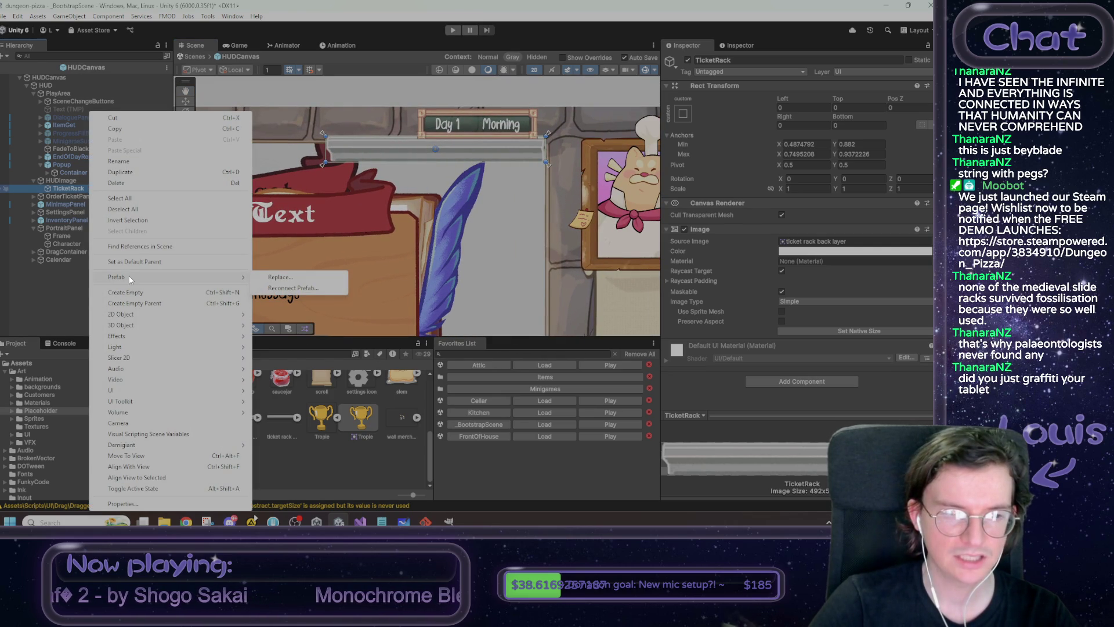
pyautogui.click(131, 293)
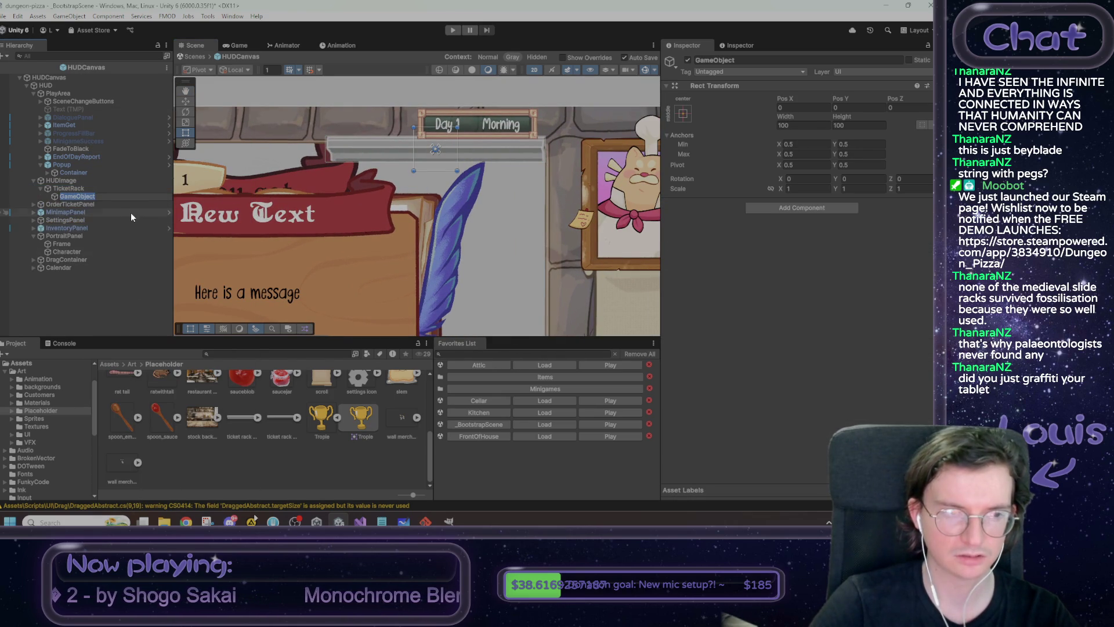
pyautogui.write('Top')
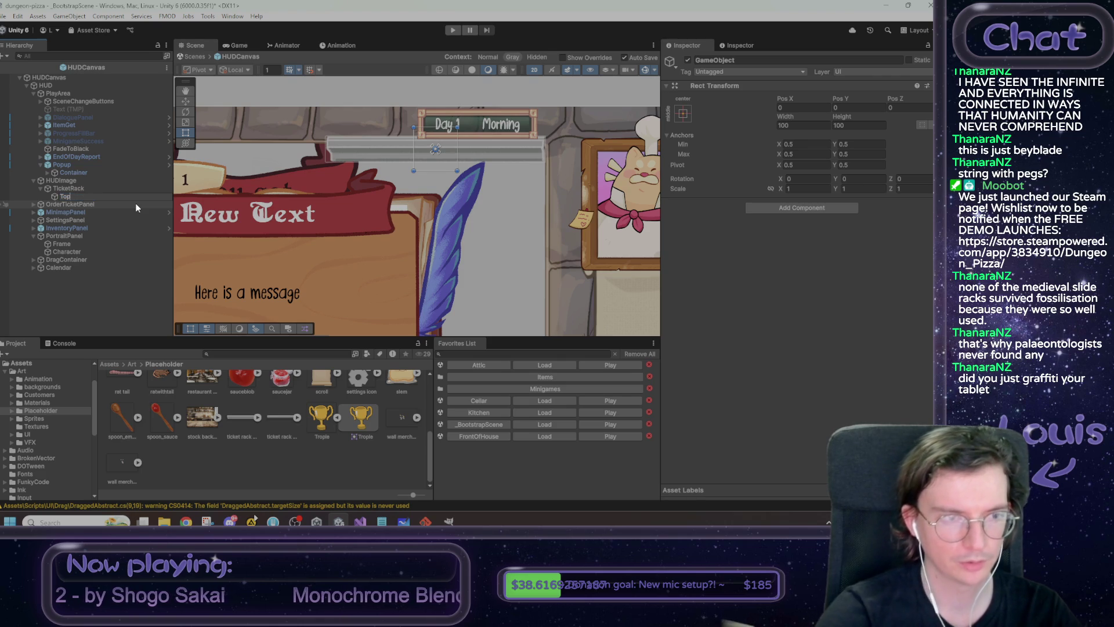
pyautogui.press('Return')
pyautogui.click(772, 207)
pyautogui.write('dragged')
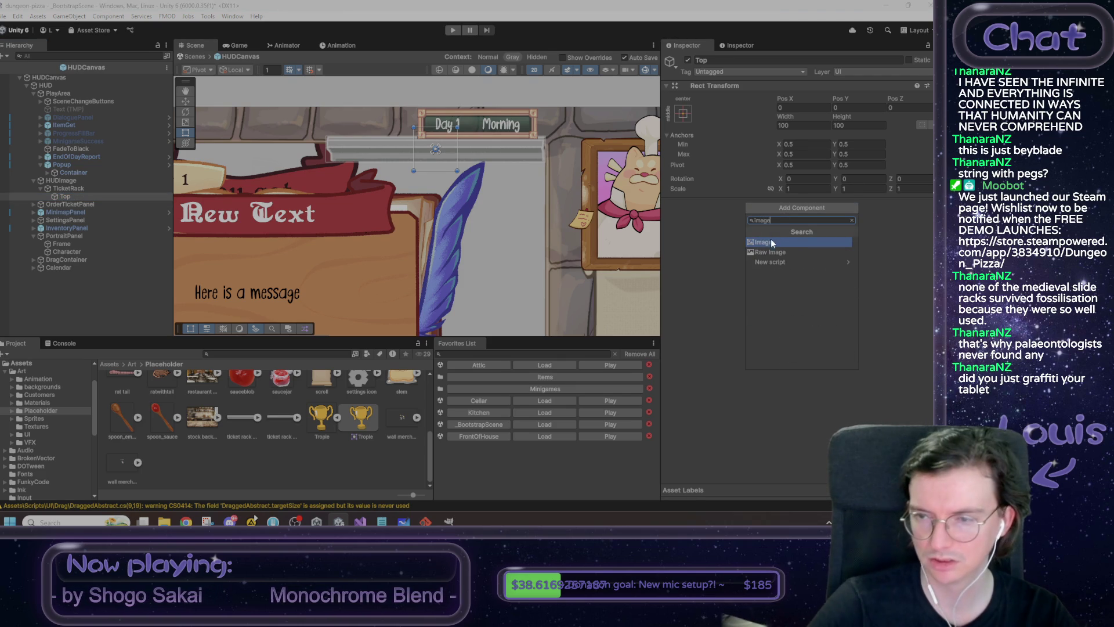
pyautogui.click(772, 239)
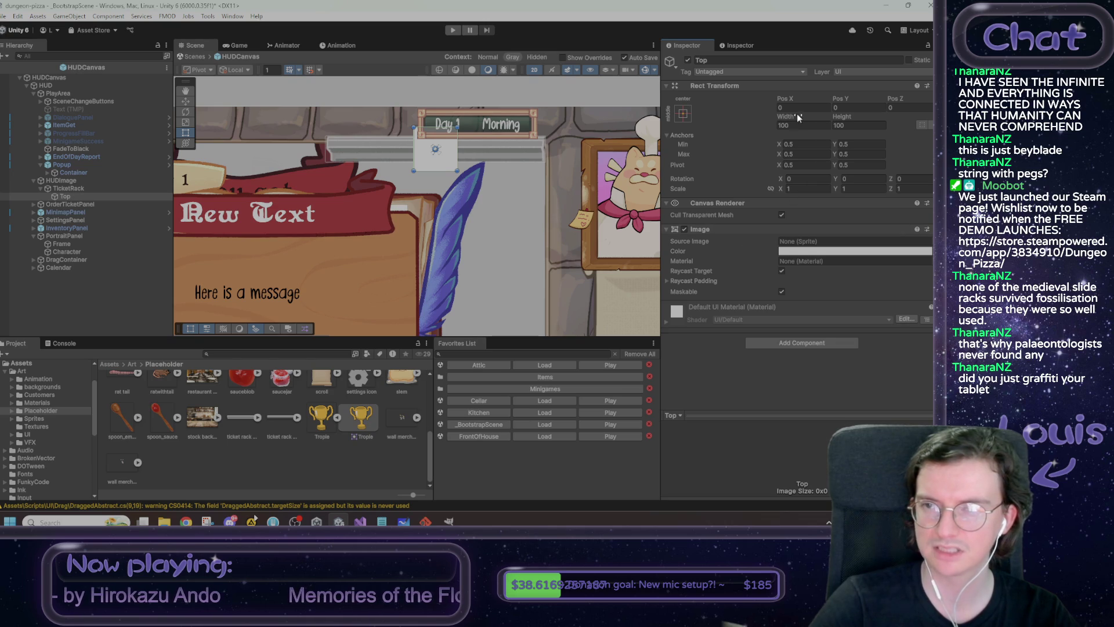
# Stretch Top's anchors to fill TicketRack with all four offsets set to 0.
pyautogui.click(683, 113)
pyautogui.click(788, 262)
pyautogui.click(811, 109)
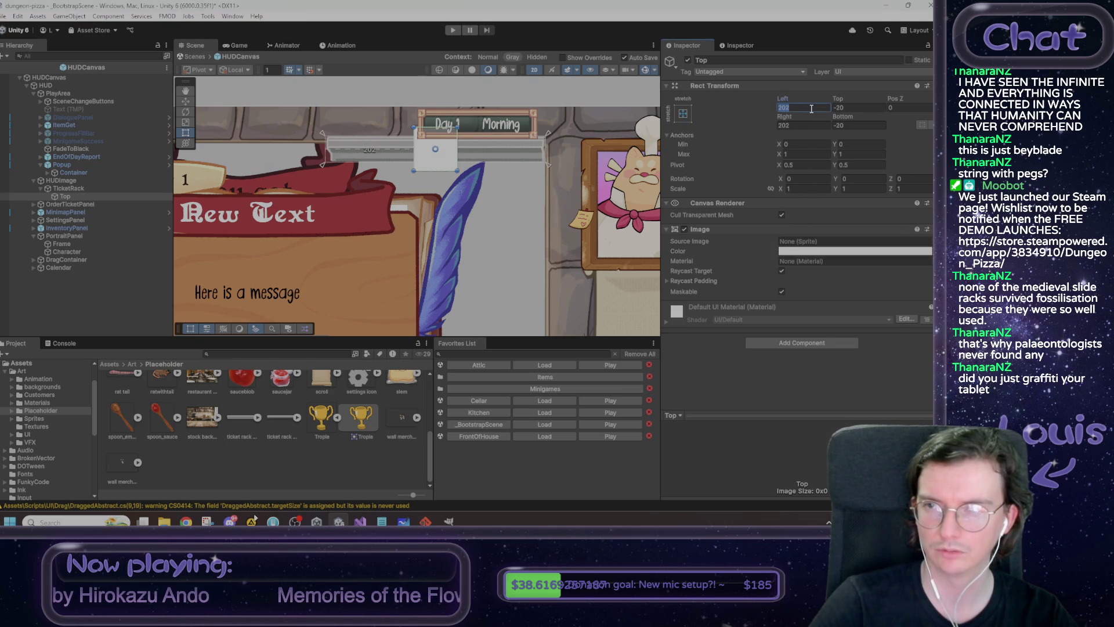
pyautogui.click(811, 108)
pyautogui.write('0')
pyautogui.press('Tab')
pyautogui.write('0')
pyautogui.press('Tab')
pyautogui.press('Tab')
pyautogui.write('0')
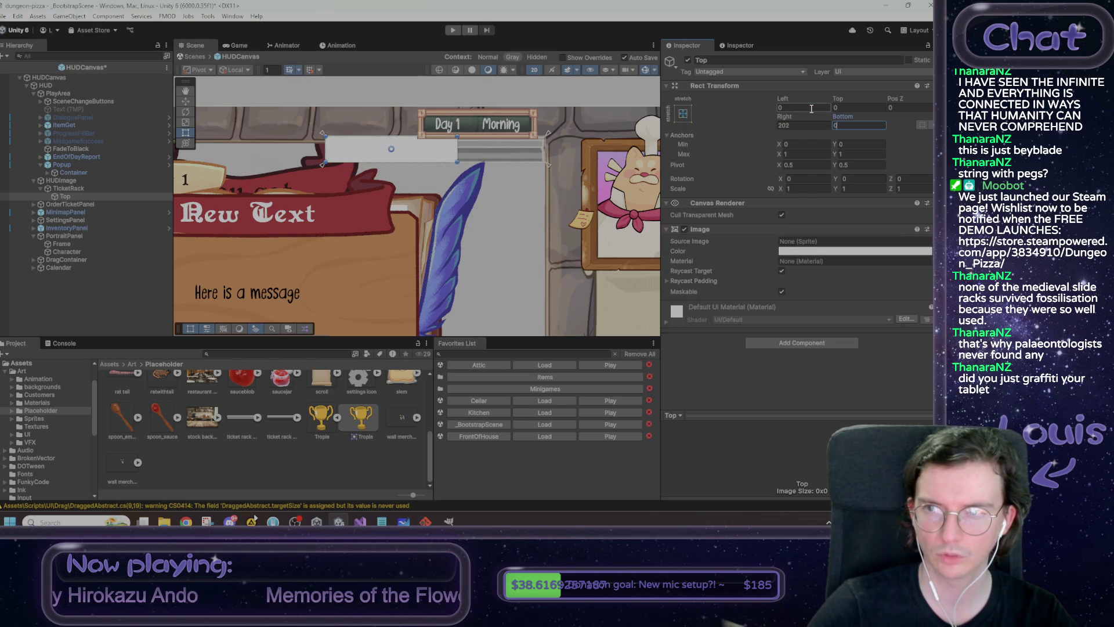
pyautogui.hotkey('shift', 'Tab')
pyautogui.write('0')
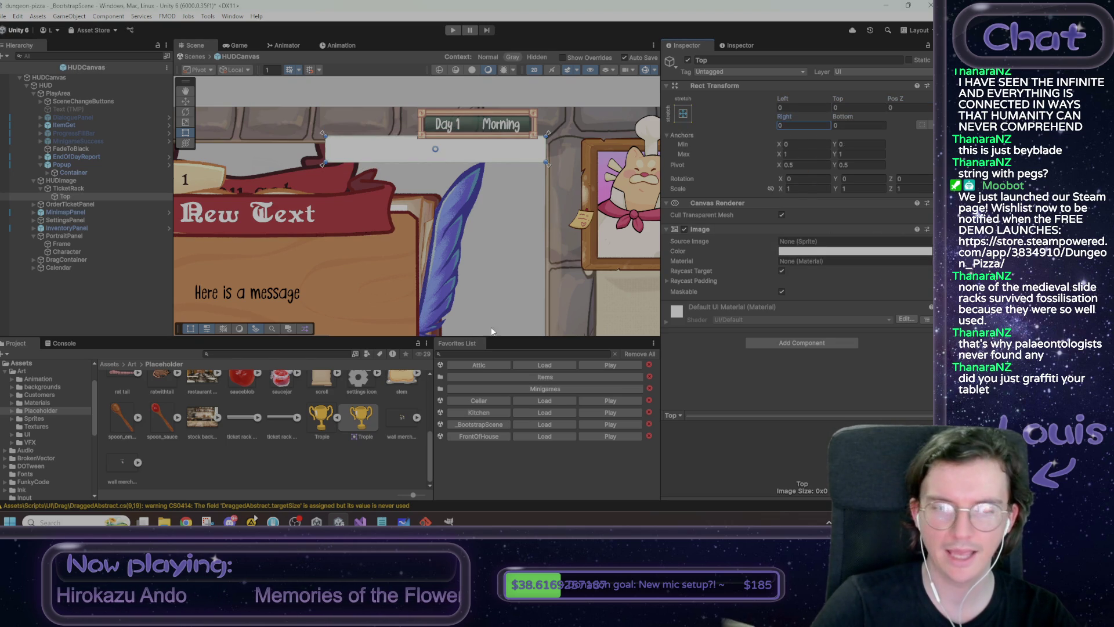
# Give Top the ticket rack front layer sprite and toggle Top off and on to compare.
pyautogui.moveTo(289, 421)
pyautogui.mouseDown()
pyautogui.moveTo(639, 290)
pyautogui.moveTo(813, 242)
pyautogui.mouseUp()
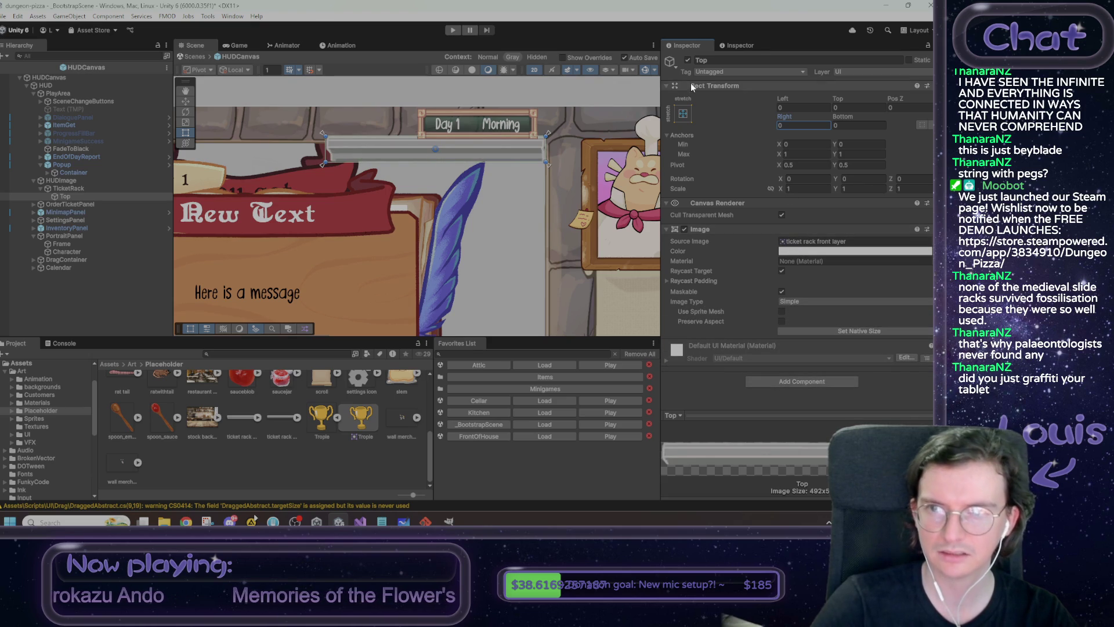
pyautogui.click(688, 60)
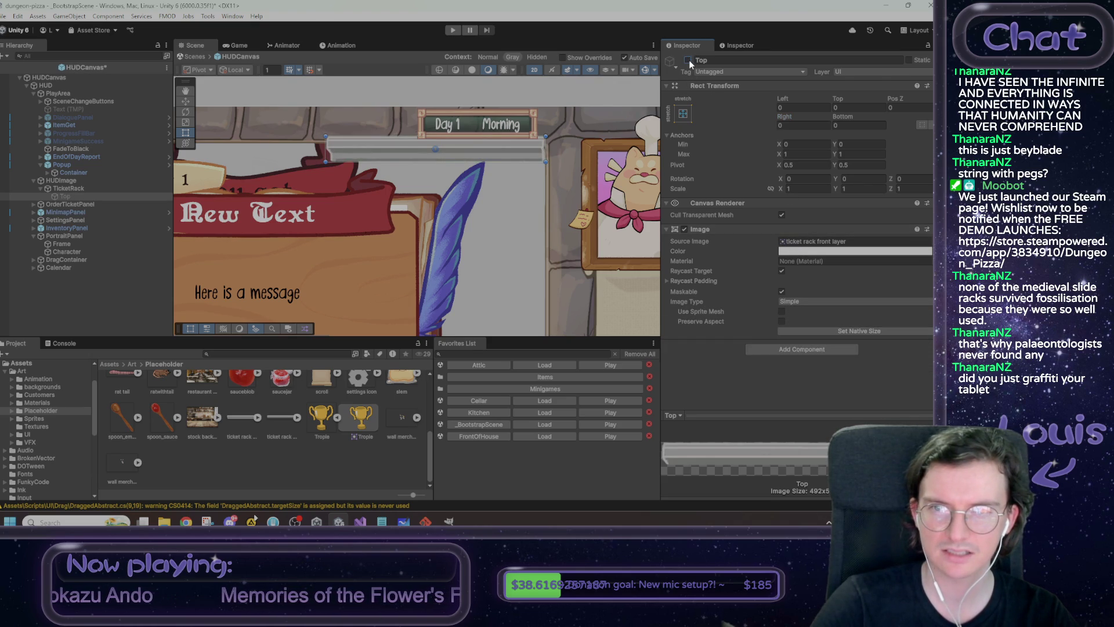
pyautogui.click(688, 60)
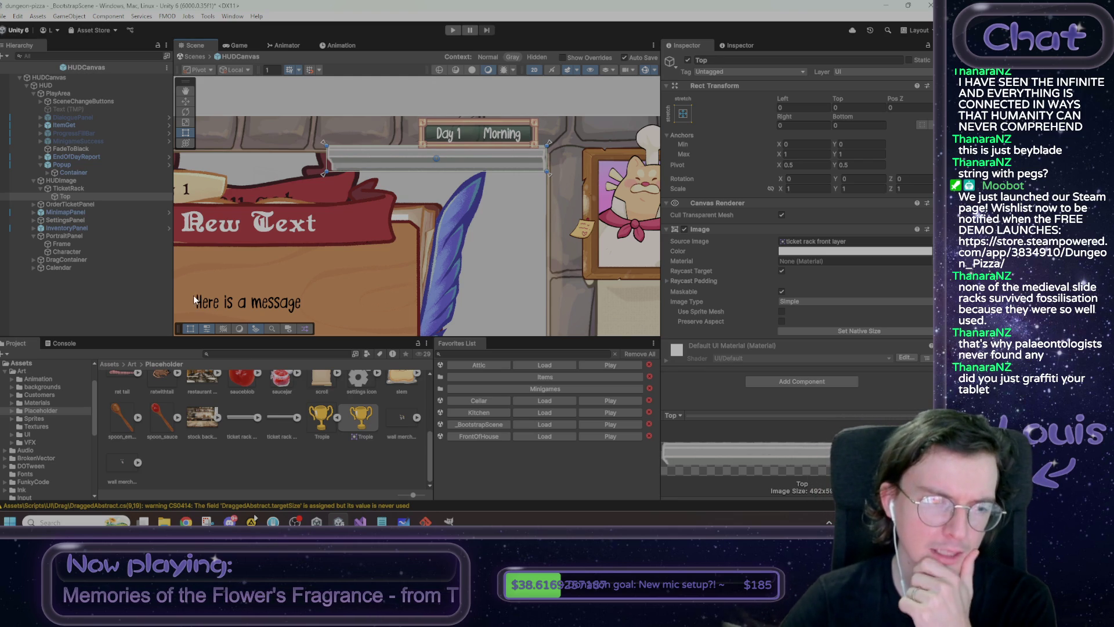
# Go back from the Placeholder art folder to the top-level Assets folder in the Project panel.
pyautogui.click(110, 365)
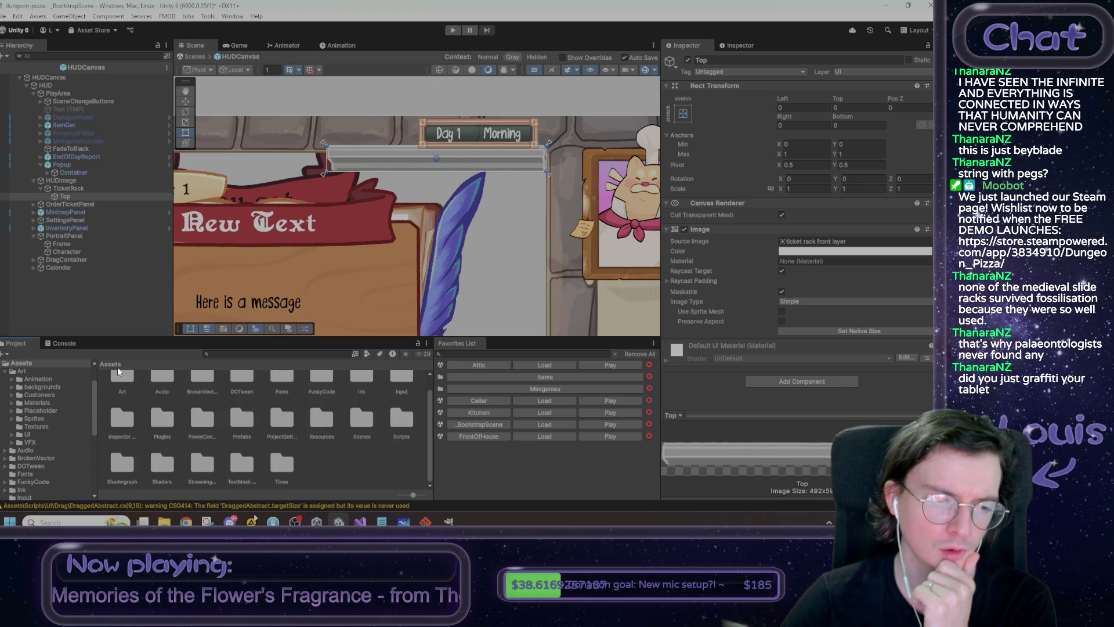
# Move the OrderTicket folder inside Assets > Prefabs > UI.
pyautogui.scroll(1, 301, 448)
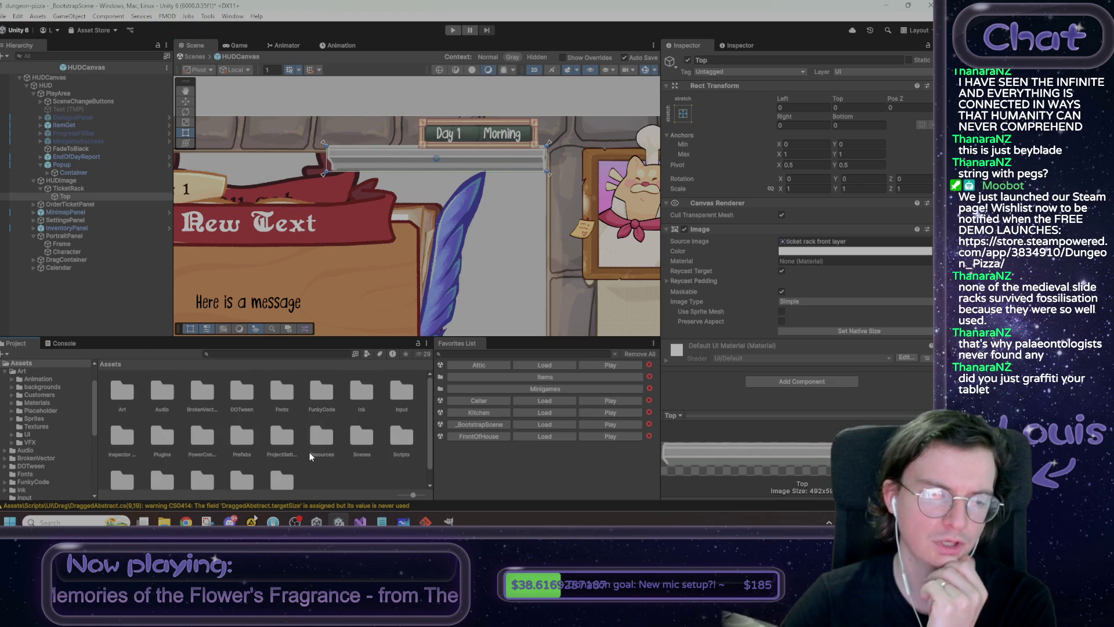
pyautogui.doubleClick(235, 429)
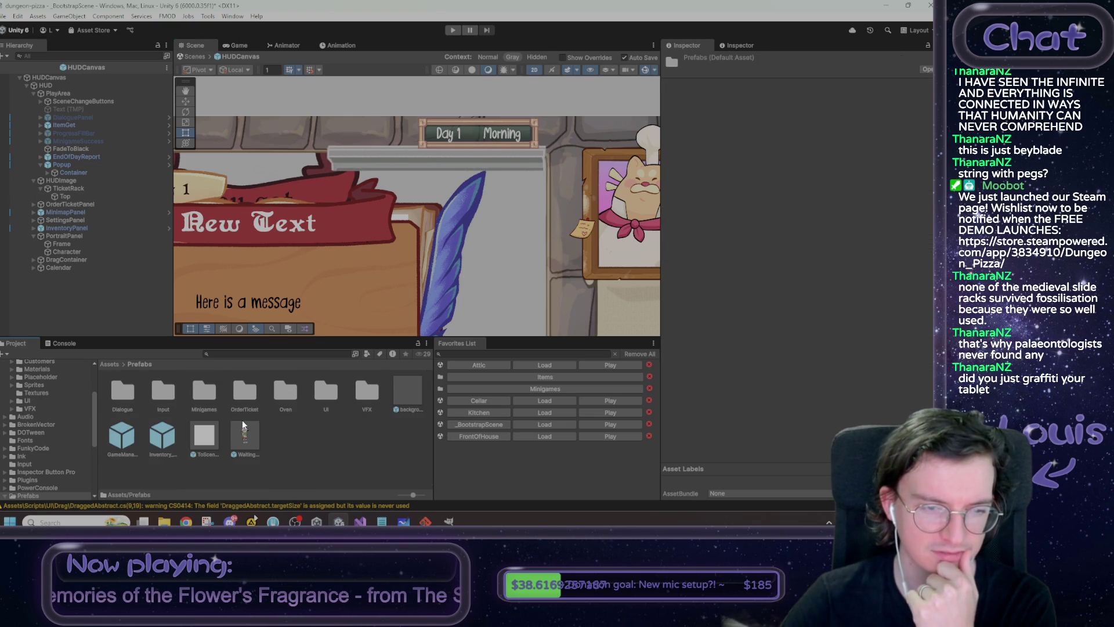
pyautogui.doubleClick(326, 393)
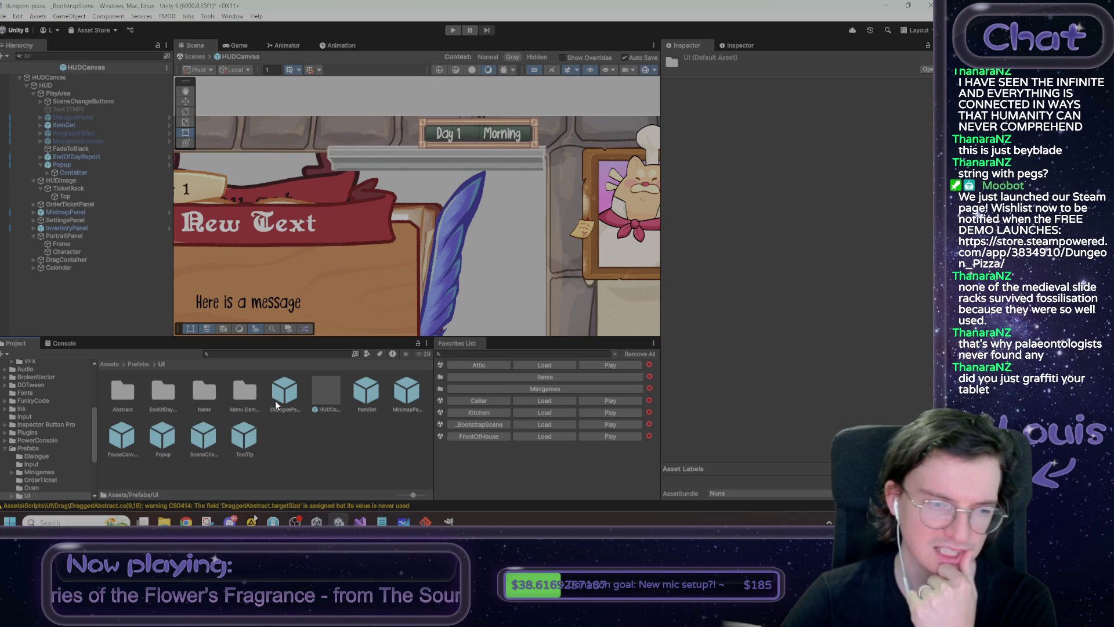
pyautogui.click(135, 364)
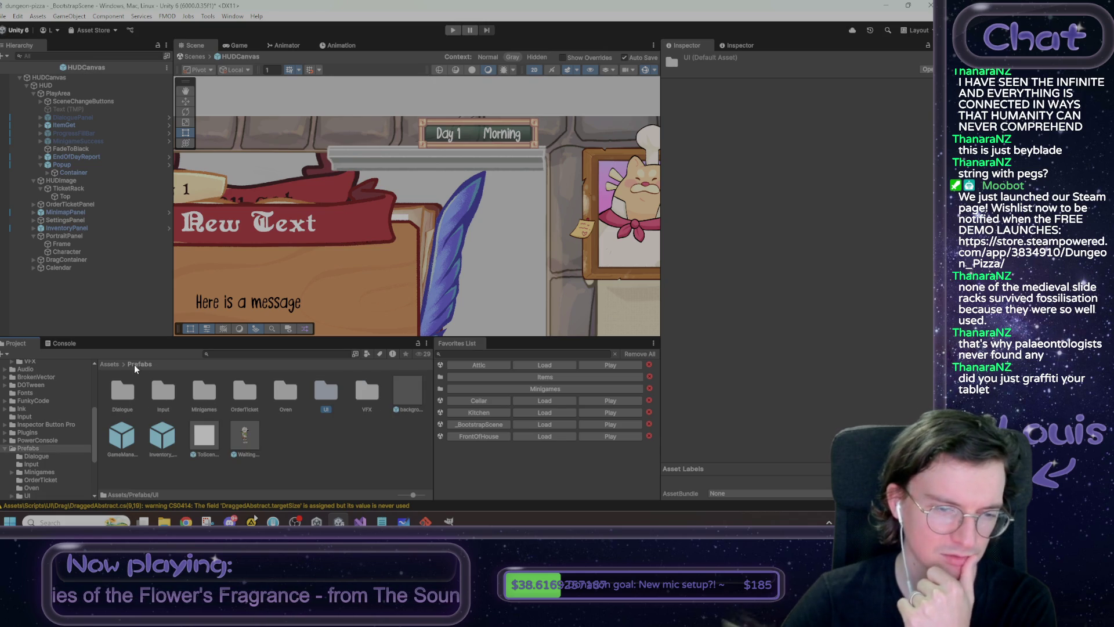
pyautogui.click(241, 400)
pyautogui.moveTo(337, 398); pyautogui.dragTo(331, 392)
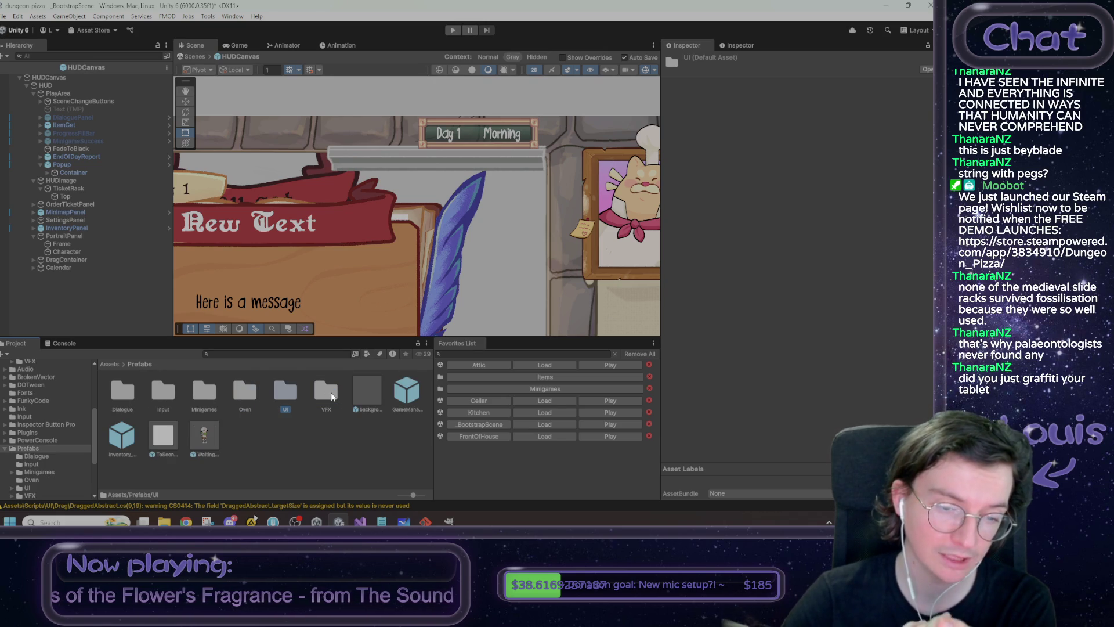
# Place a TicketVisuals prefab from UI > OrderTicket under TicketRack.
pyautogui.doubleClick(292, 398)
pyautogui.doubleClick(287, 397)
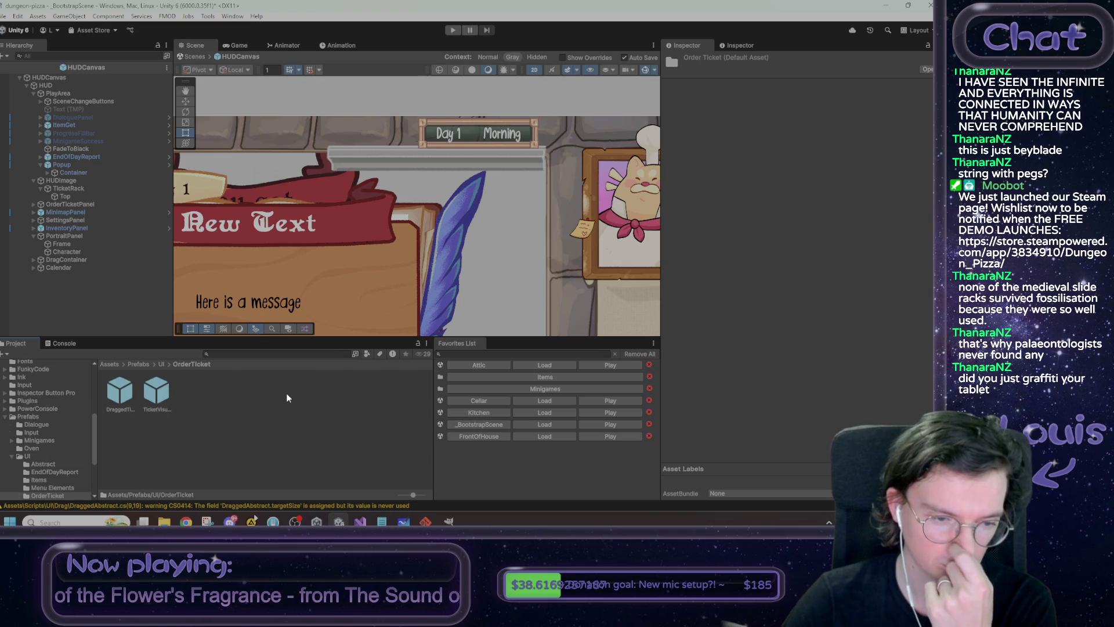
pyautogui.moveTo(156, 390); pyautogui.dragTo(72, 192)
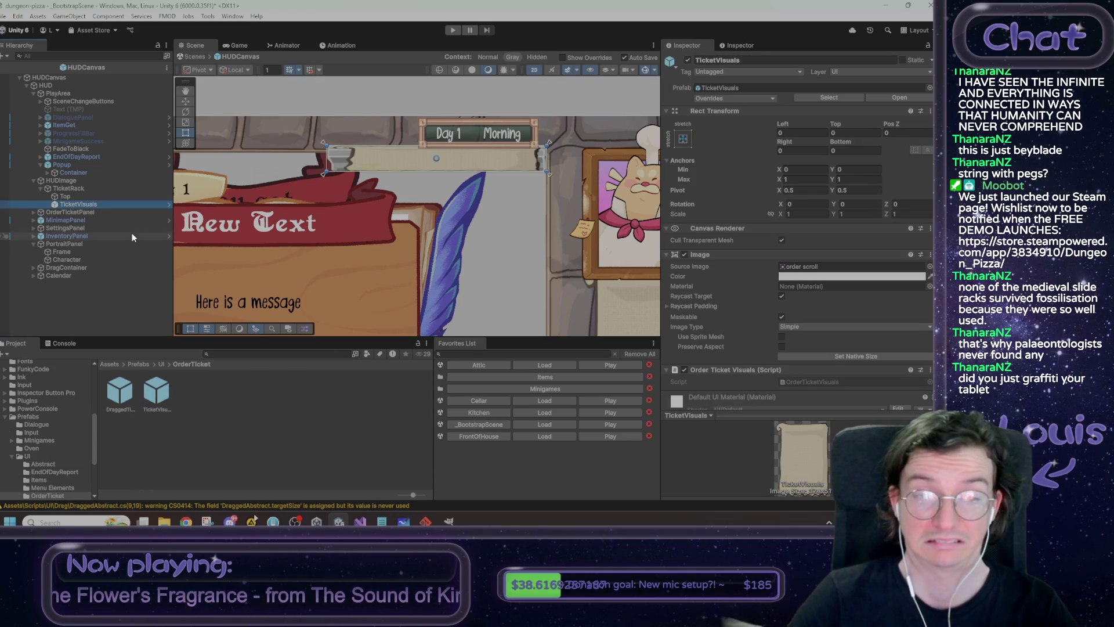
# Put TicketVisuals above Top, anchor it middle-centre, and size it 100 by 100.
pyautogui.moveTo(87, 199); pyautogui.dragTo(86, 193)
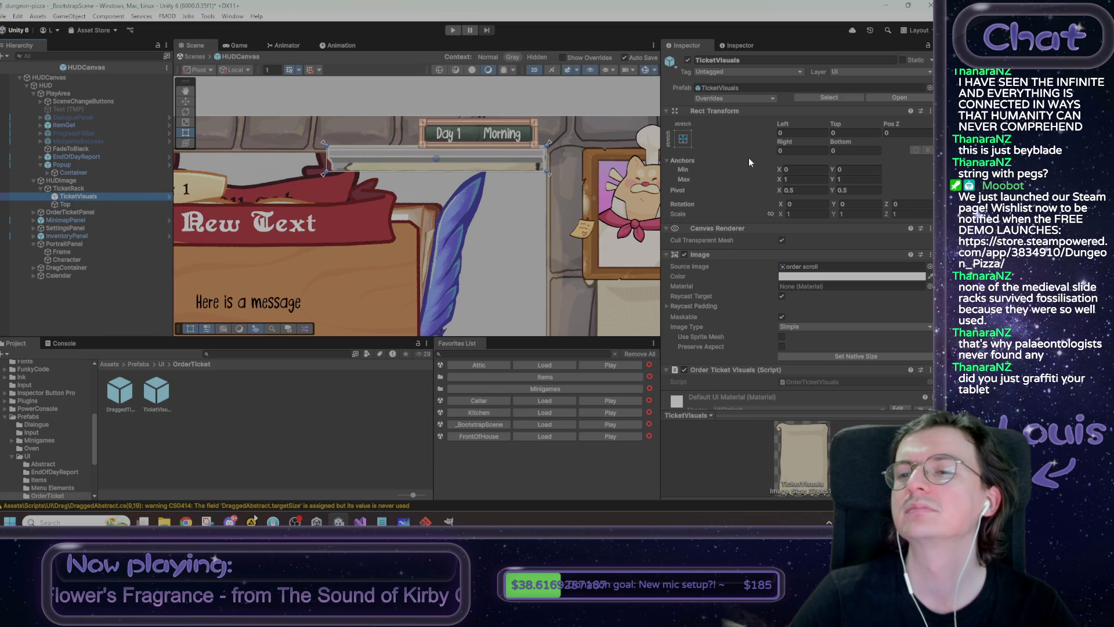
pyautogui.click(683, 139)
pyautogui.click(738, 238)
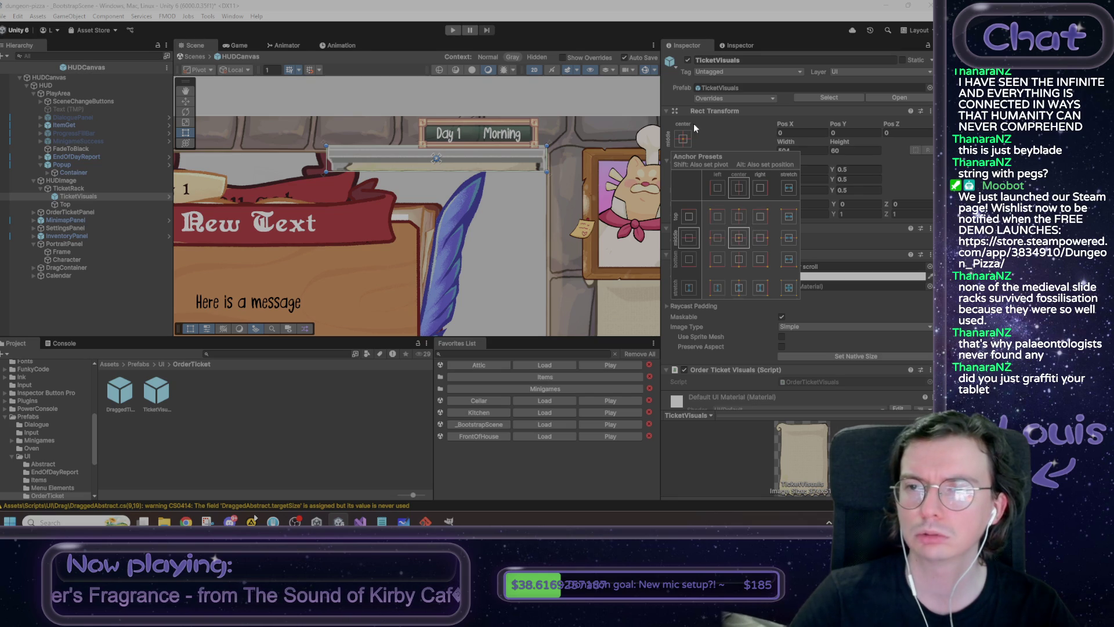
pyautogui.click(814, 144)
pyautogui.write('100')
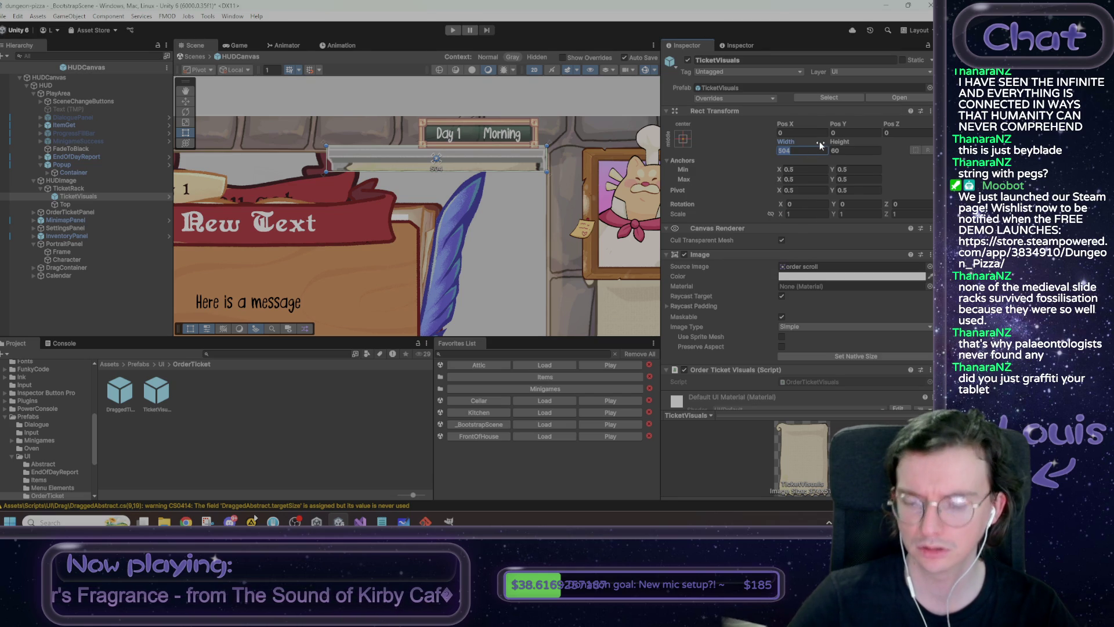
pyautogui.press('Tab')
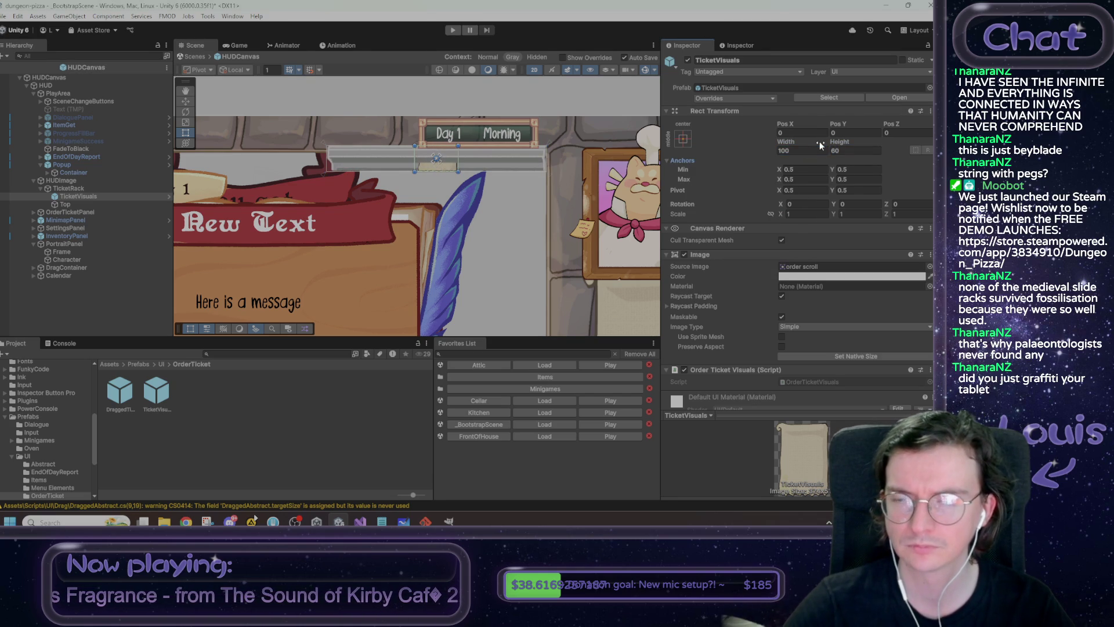
pyautogui.write('100')
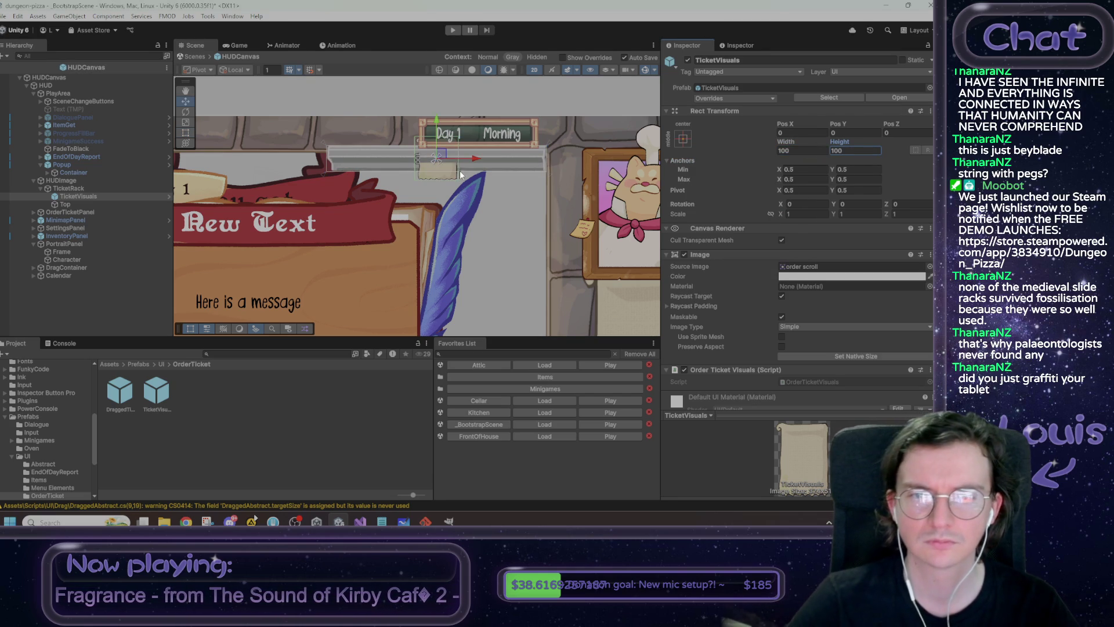
pyautogui.write('w')
# Move the ticket right and down onto the rail, save, and preview in the Game view.
pyautogui.moveTo(445, 153); pyautogui.dragTo(524, 175)
pyautogui.hotkey('ctrl', 's')
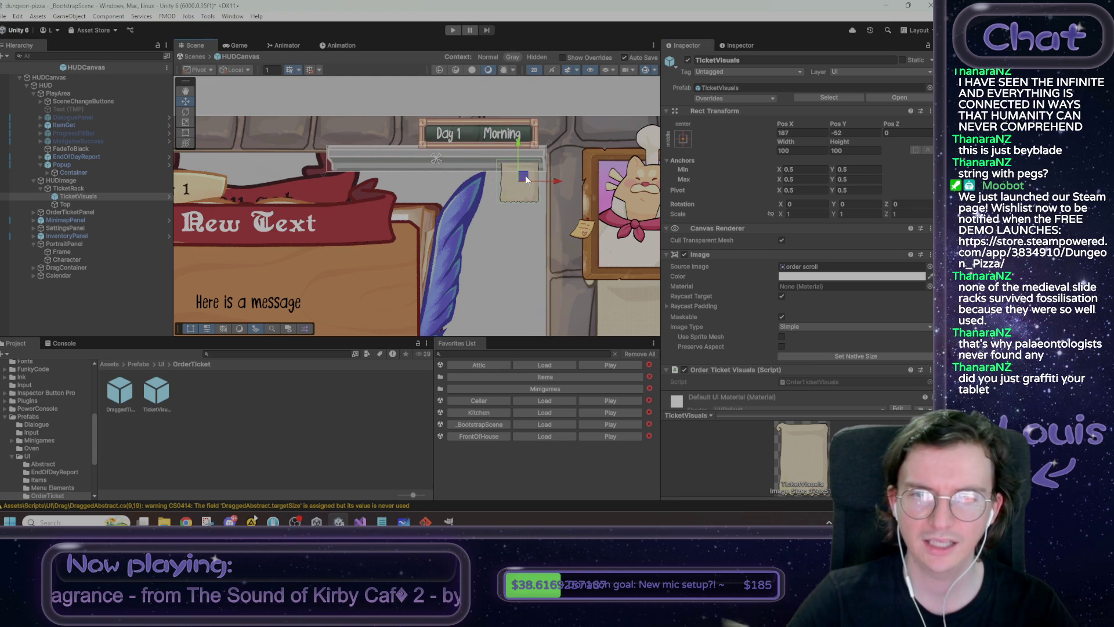
pyautogui.click(237, 45)
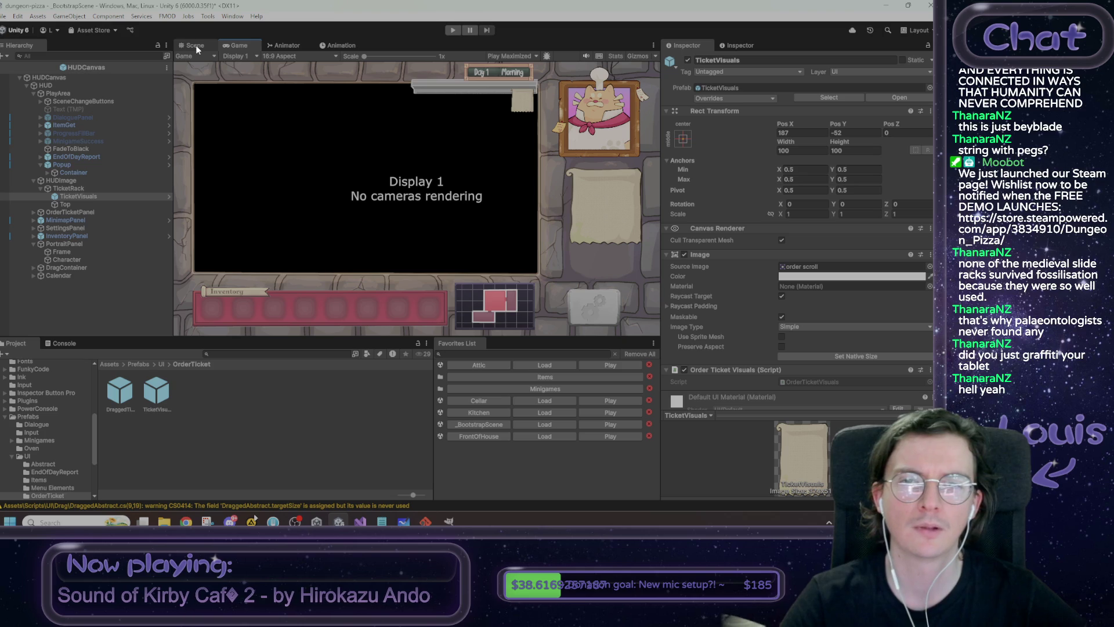
# Switch from the Game view back to the Scene view.
pyautogui.click(195, 45)
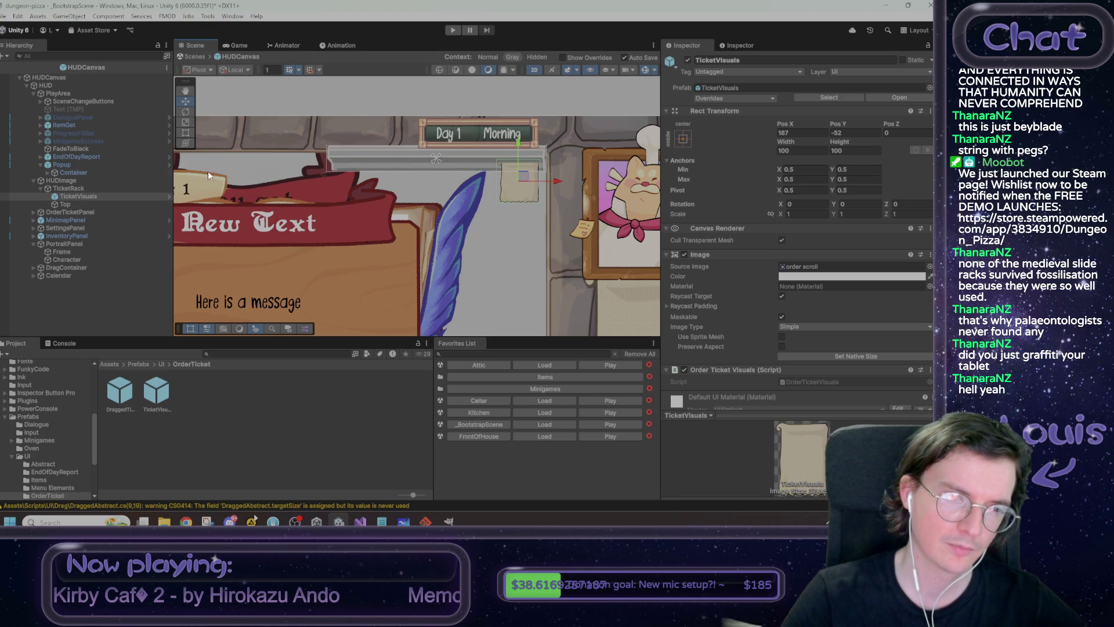
# Wrap TicketVisuals in a new empty parent, then select OrderTicketPanel and check its Rect Transform overrides.
pyautogui.rightClick(95, 196)
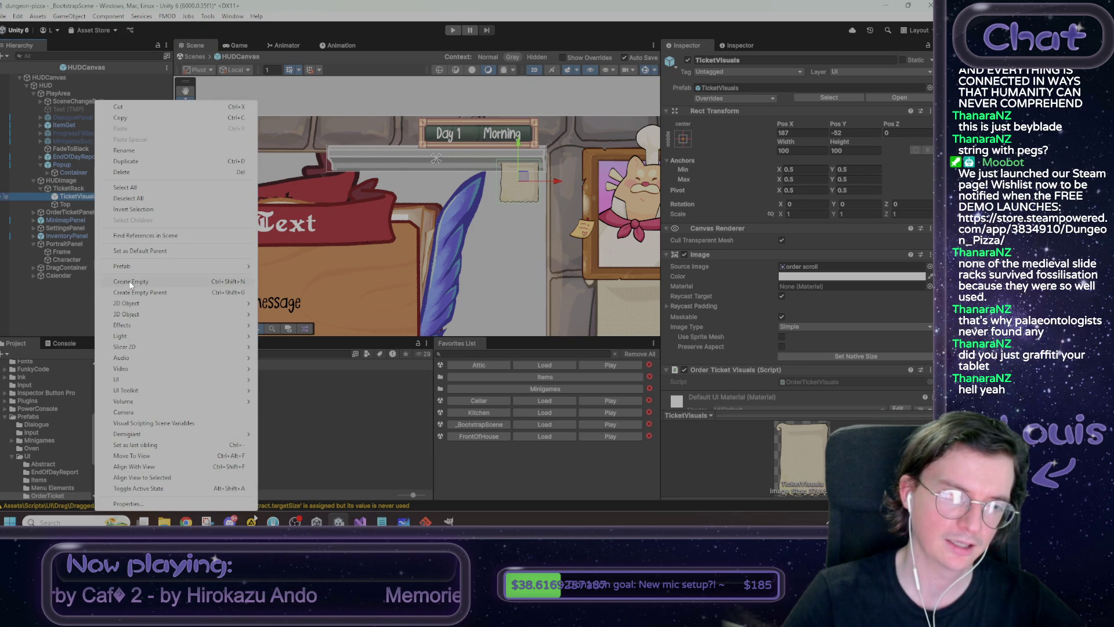
pyautogui.click(135, 292)
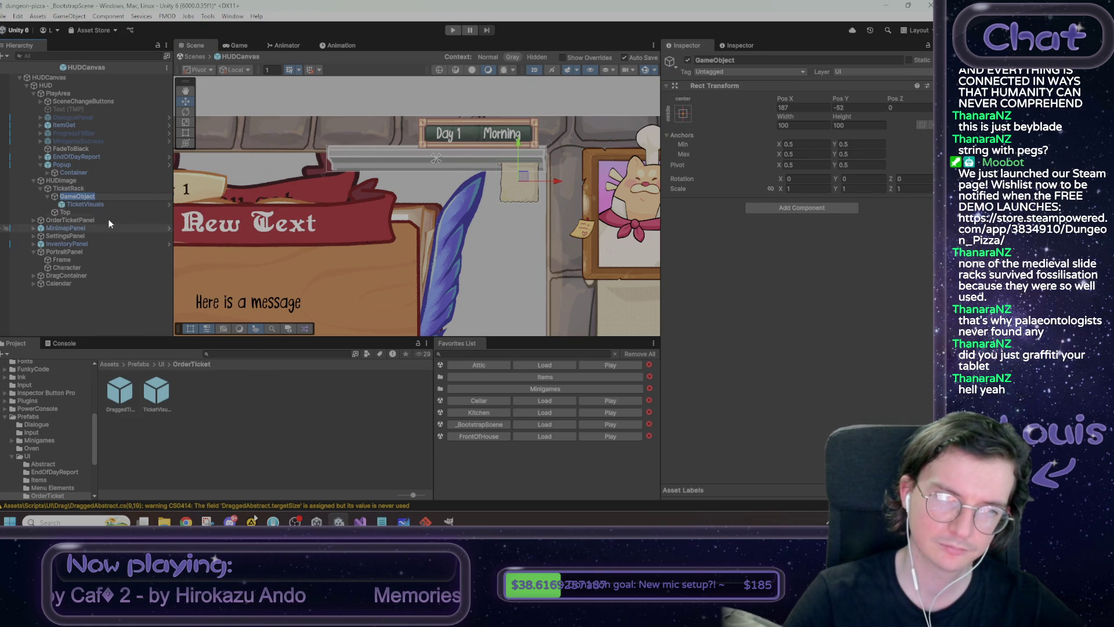
pyautogui.click(75, 181)
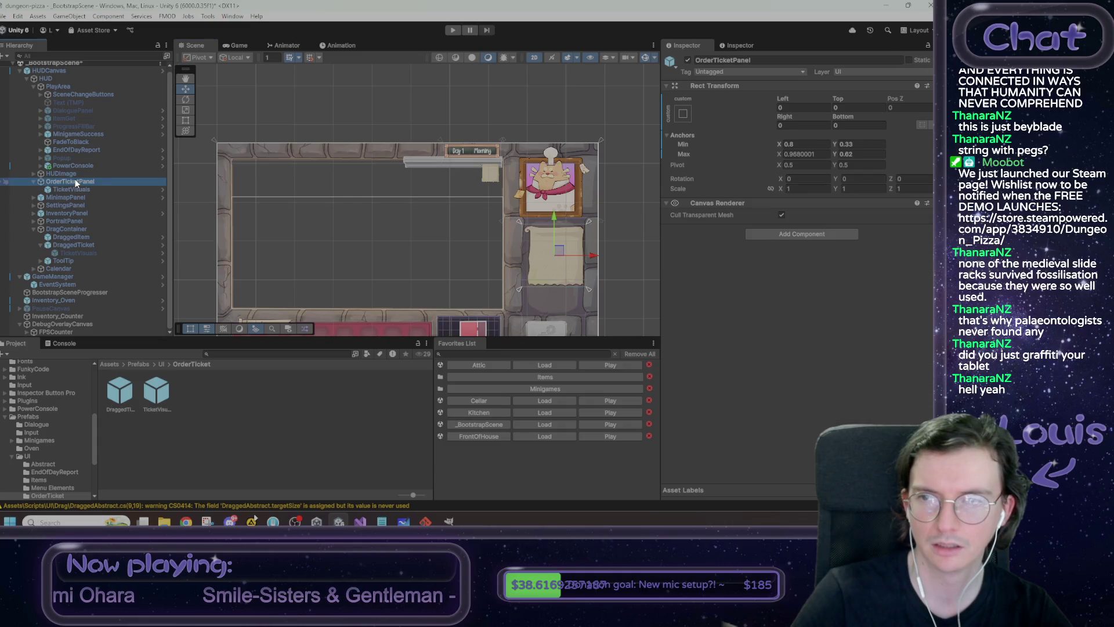
pyautogui.rightClick(711, 88)
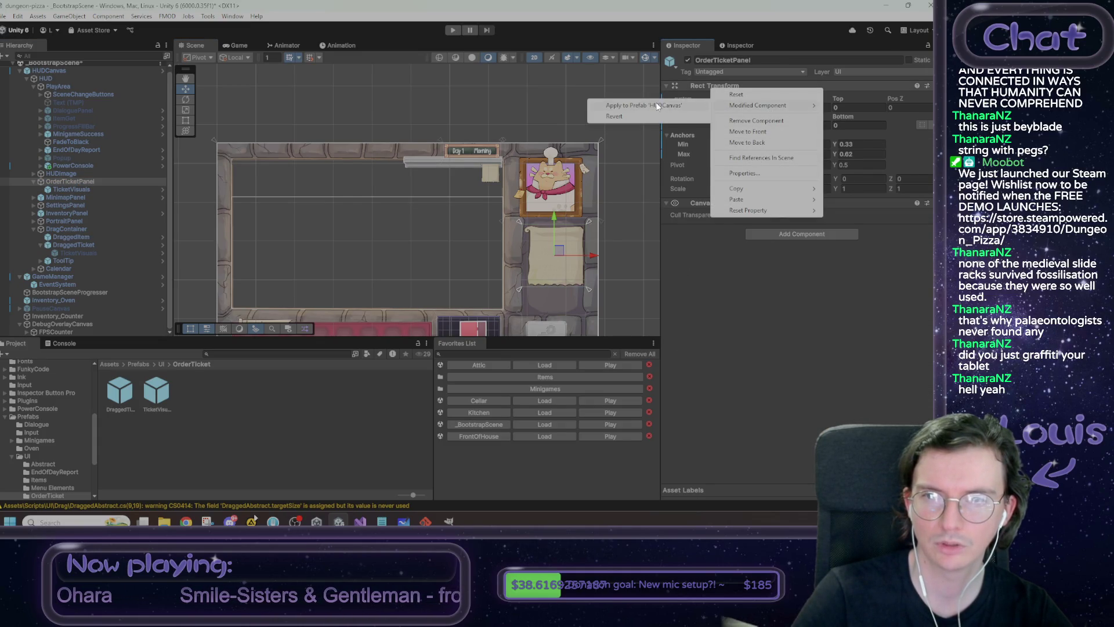
pyautogui.click(654, 106)
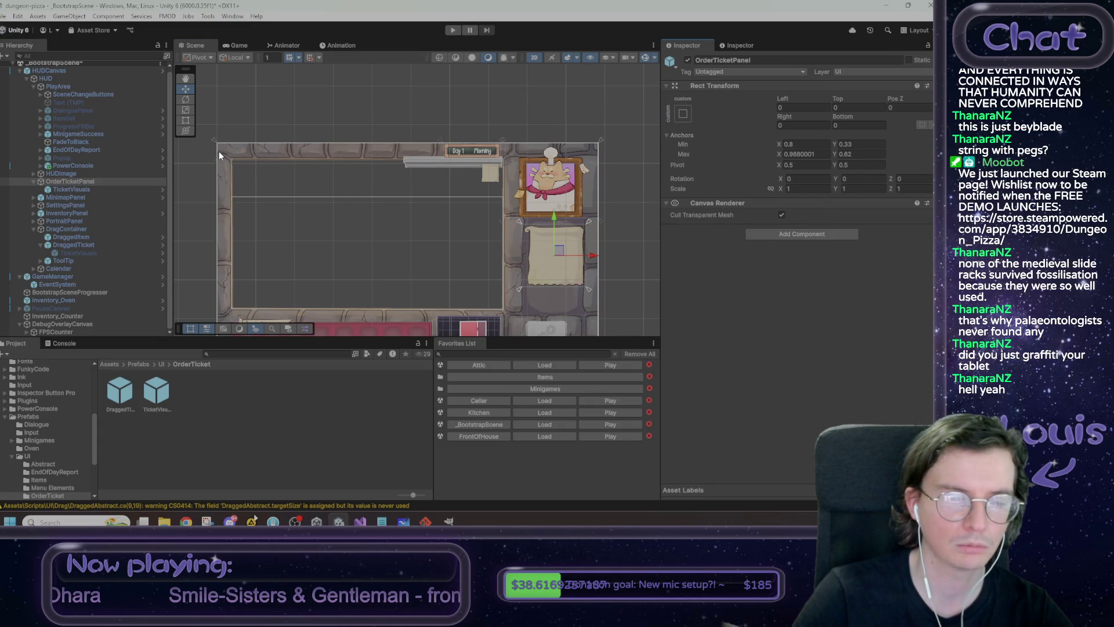
# Open HUDCanvas via Prefab > Open Asset in Context, frame it, and select the GameObject under TicketRack.
pyautogui.scroll(1, 87, 179)
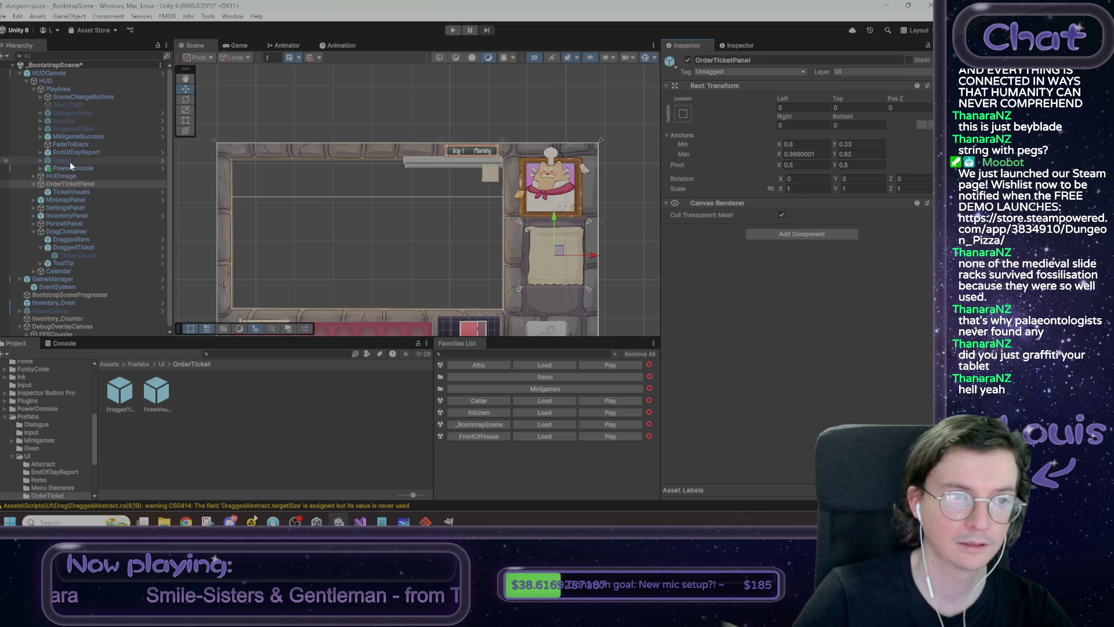
pyautogui.rightClick(56, 74)
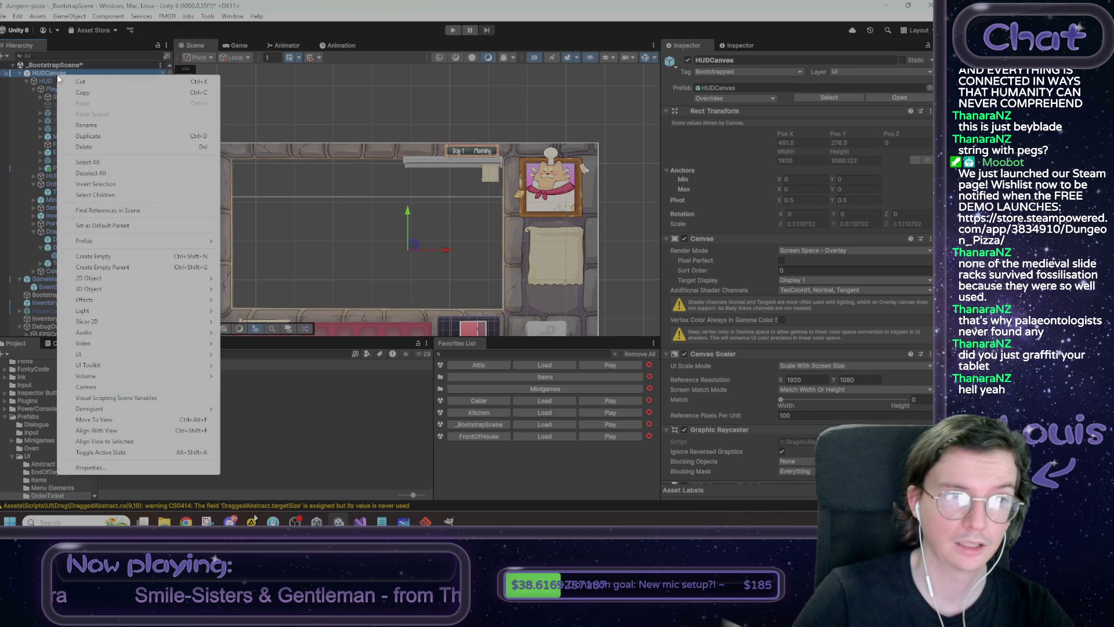
pyautogui.moveTo(129, 238)
pyautogui.click(258, 239)
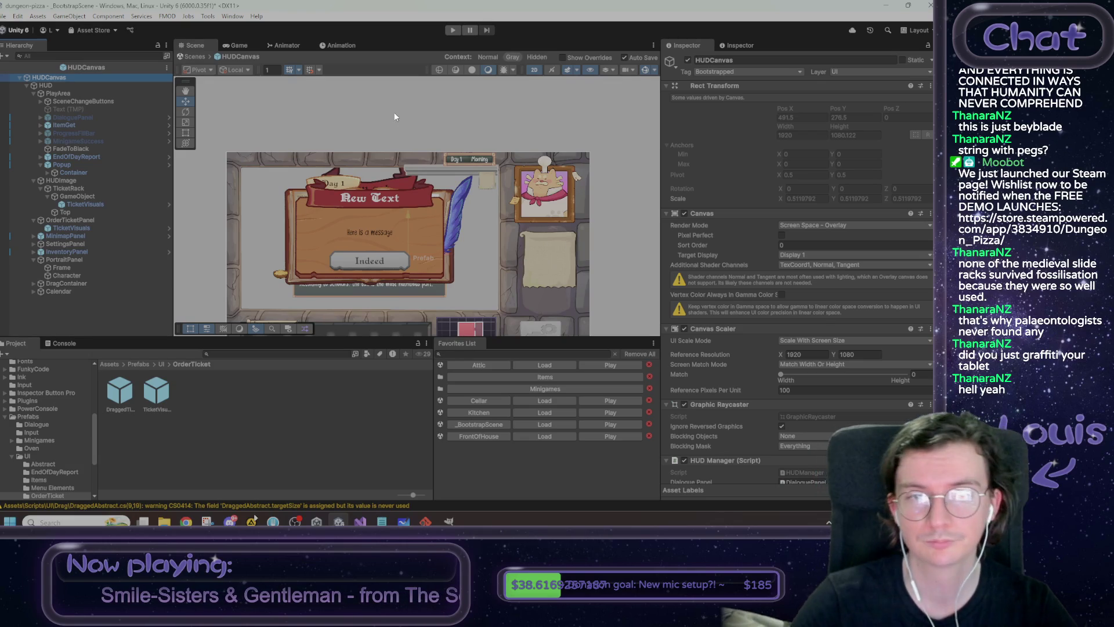
pyautogui.scroll(4, 451, 159)
pyautogui.moveTo(465, 175); pyautogui.dragTo(441, 102)
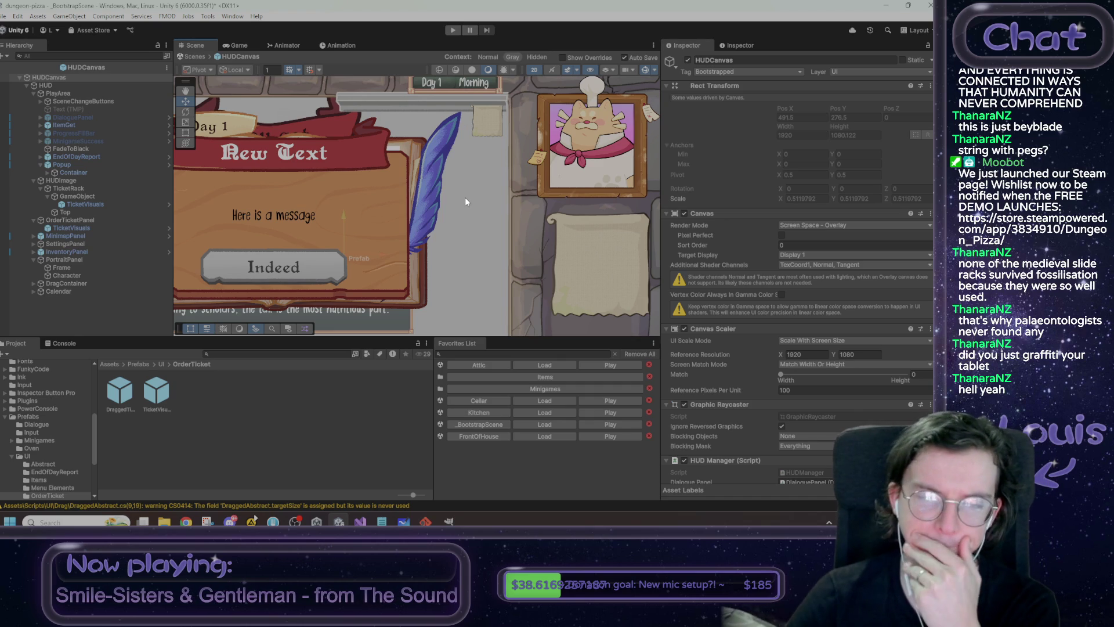
pyautogui.scroll(-3, 464, 192)
pyautogui.scroll(-1, 465, 196)
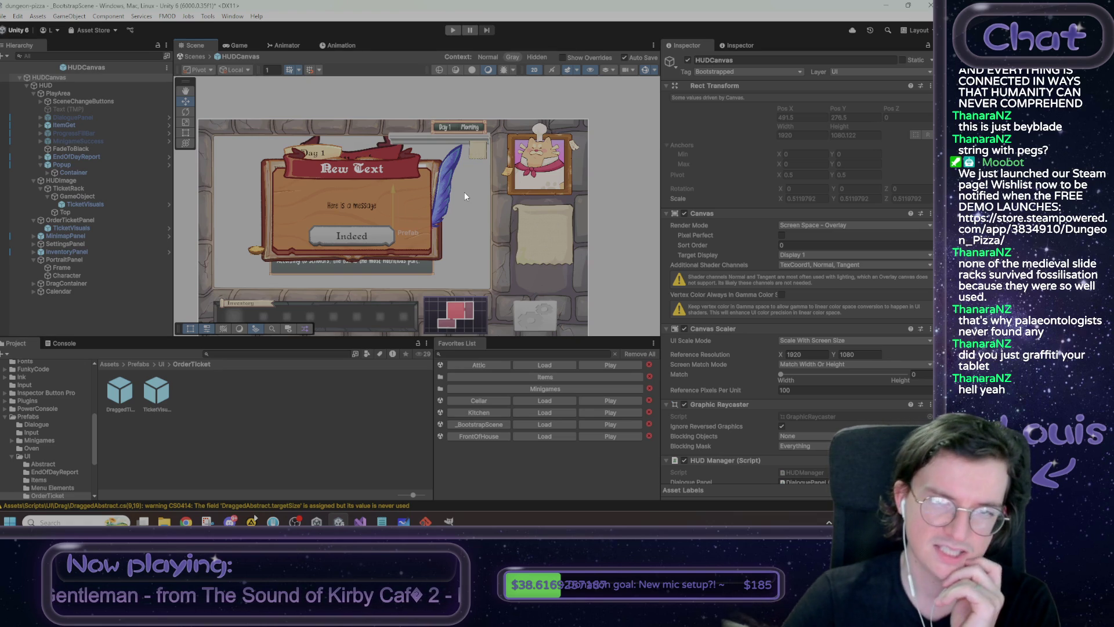
pyautogui.click(68, 197)
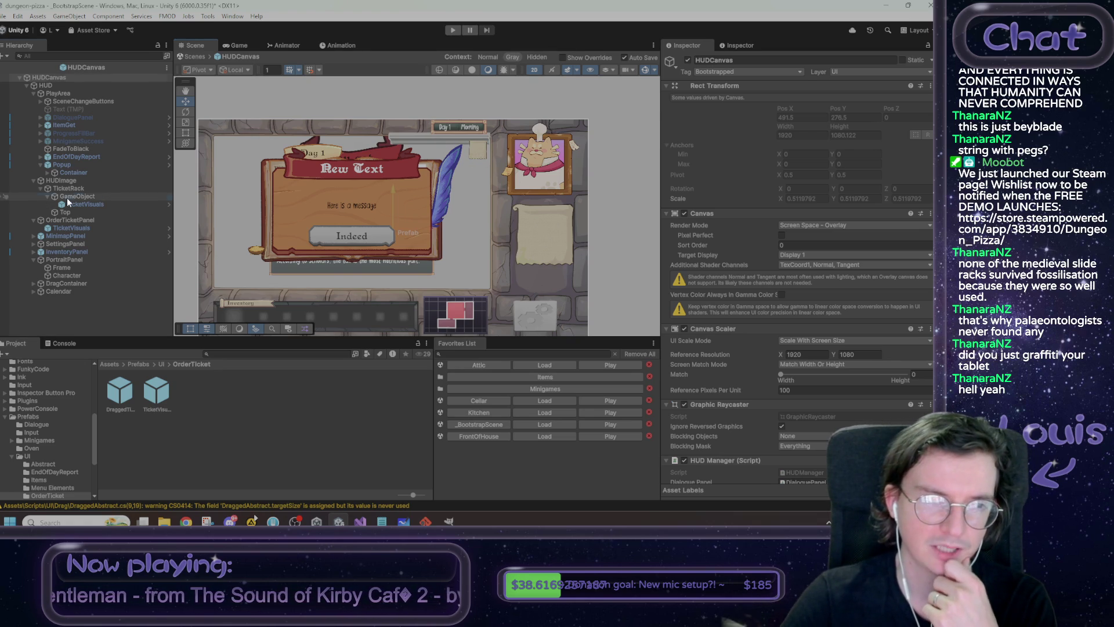
# Give the TicketRack child a top-stretch anchor with Left, Pos Y and Right at 0, then nudge TicketVisuals.
pyautogui.click(690, 115)
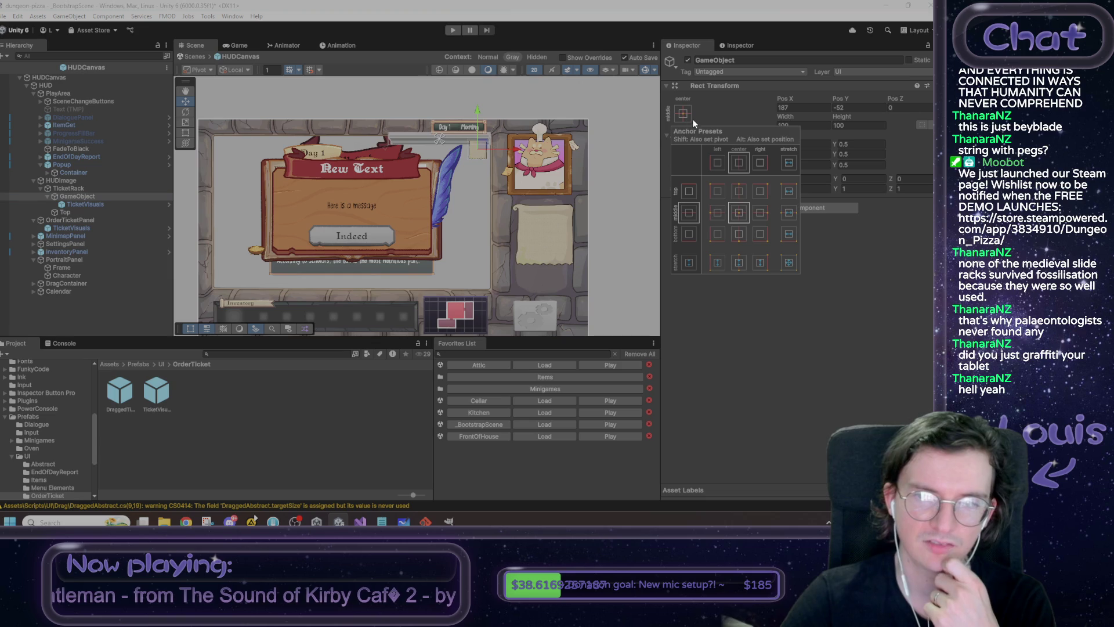
pyautogui.click(789, 194)
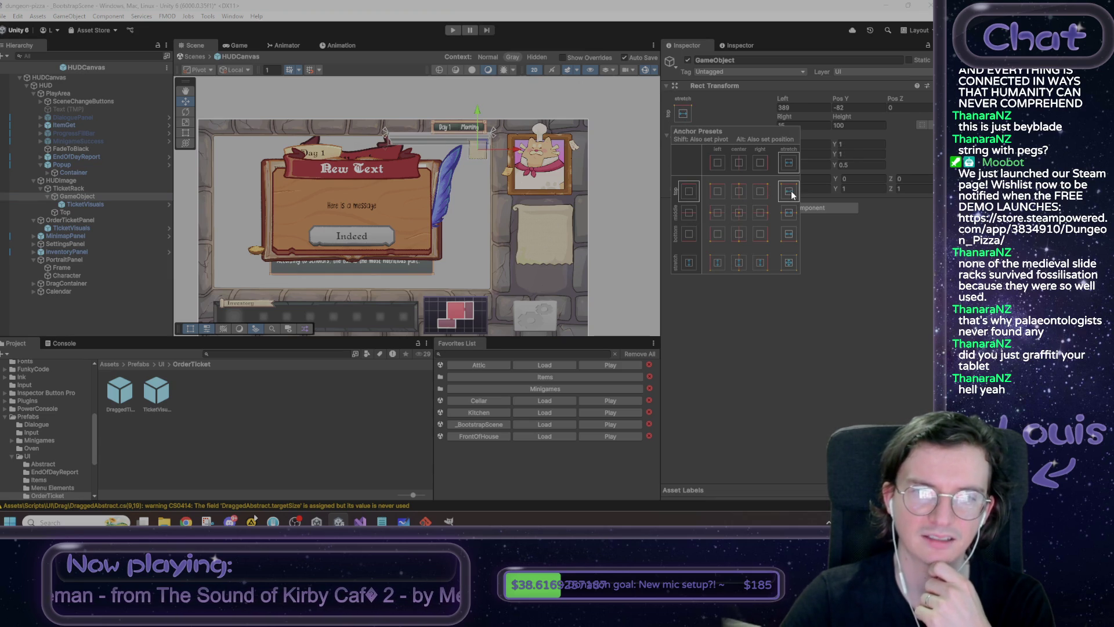
pyautogui.click(798, 104)
pyautogui.write('0')
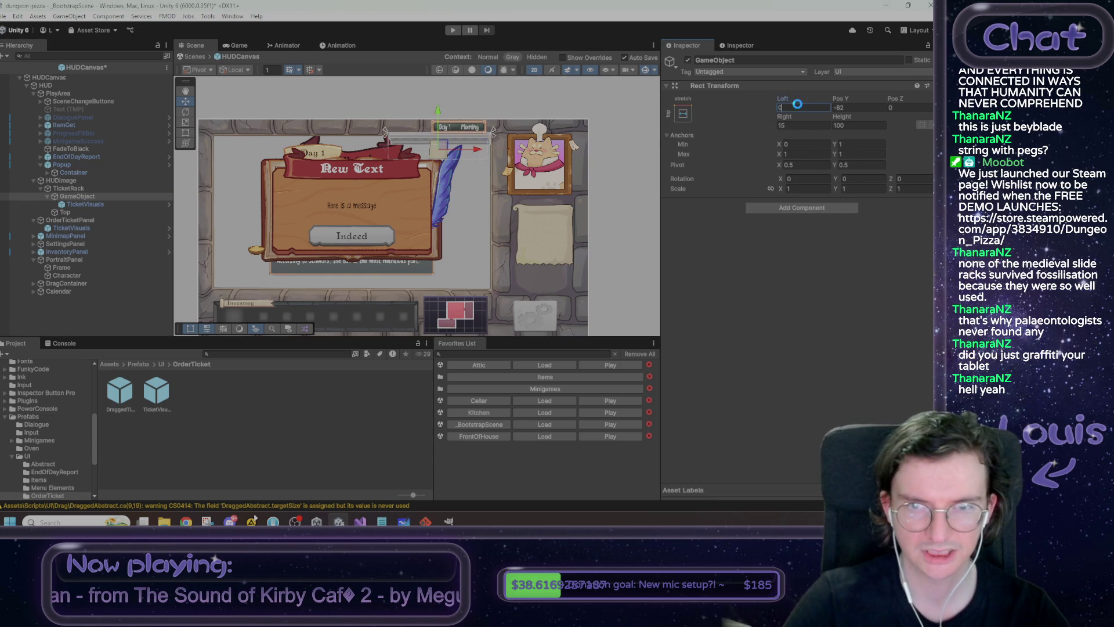
pyautogui.press('Tab')
pyautogui.write('0')
pyautogui.press('Tab')
pyautogui.press('Tab')
pyautogui.write('0')
pyautogui.press('Tab')
pyautogui.write('0')
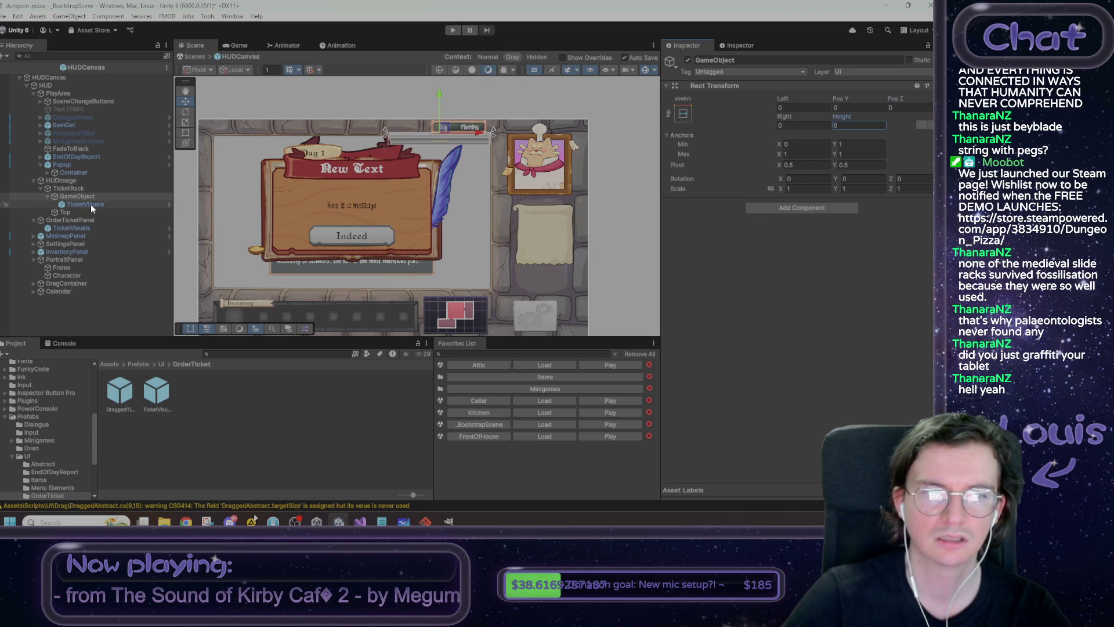
pyautogui.click(91, 203)
pyautogui.moveTo(448, 132); pyautogui.dragTo(485, 144)
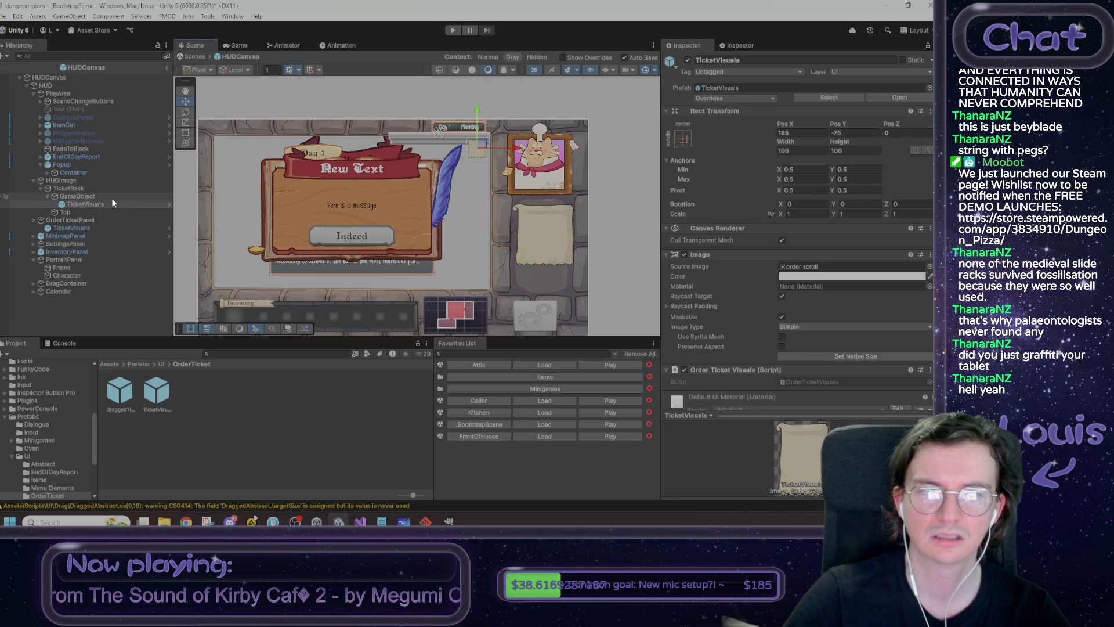
# Undo the stray move and hang TicketVisuals under the rail at Pos X 185, Pos Y -82.
pyautogui.hotkey('ctrl', 'z')
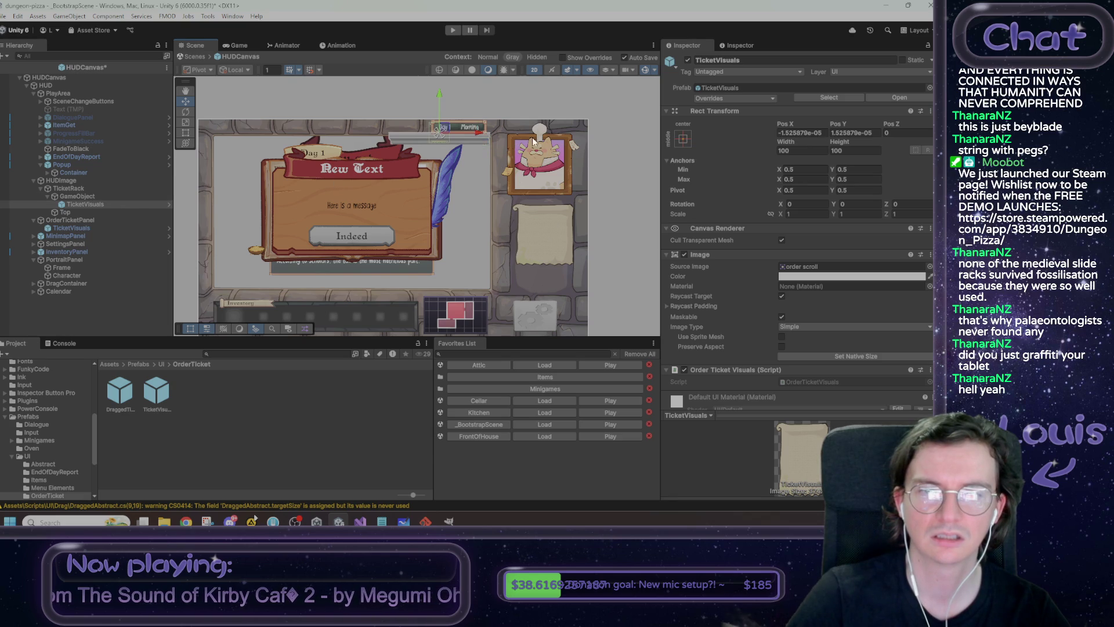
pyautogui.scroll(1, 490, 158)
pyautogui.scroll(2, 493, 155)
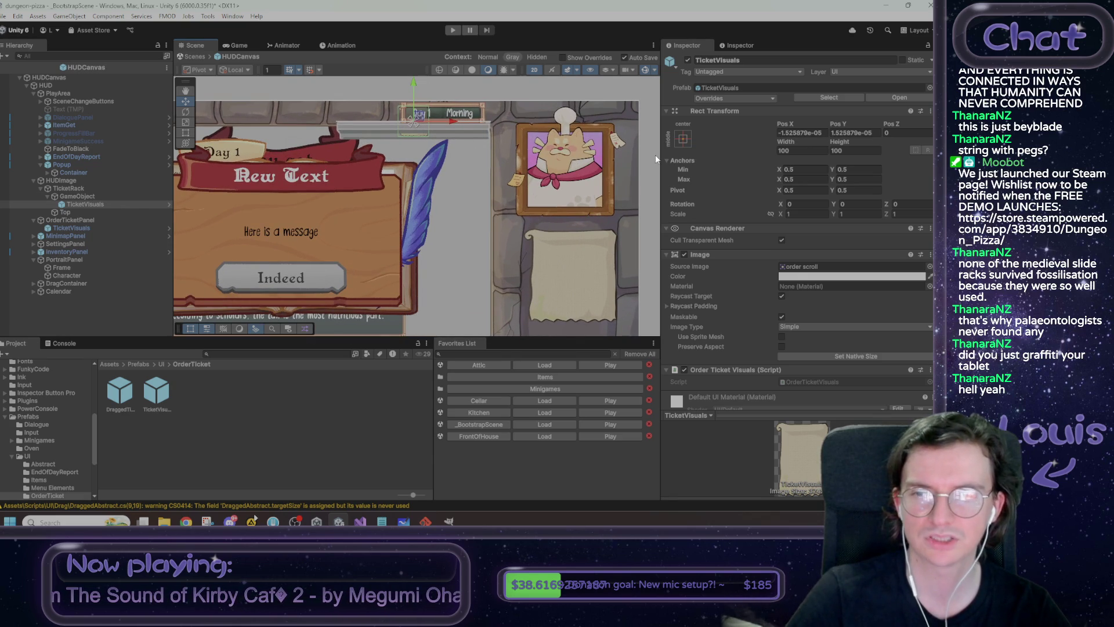
pyautogui.click(684, 139)
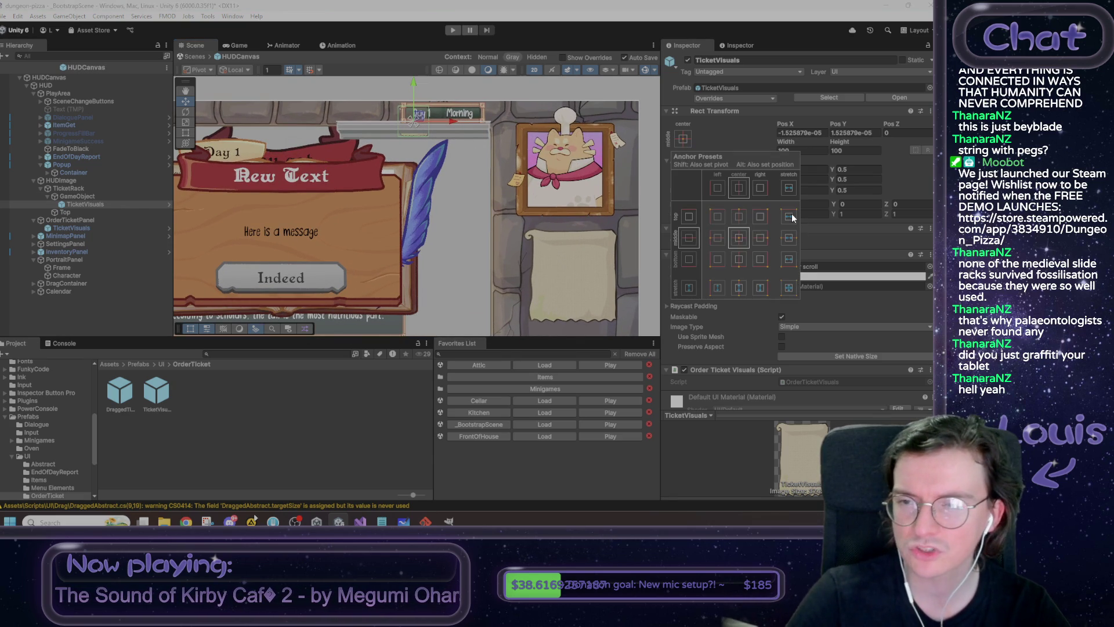
pyautogui.press('Escape')
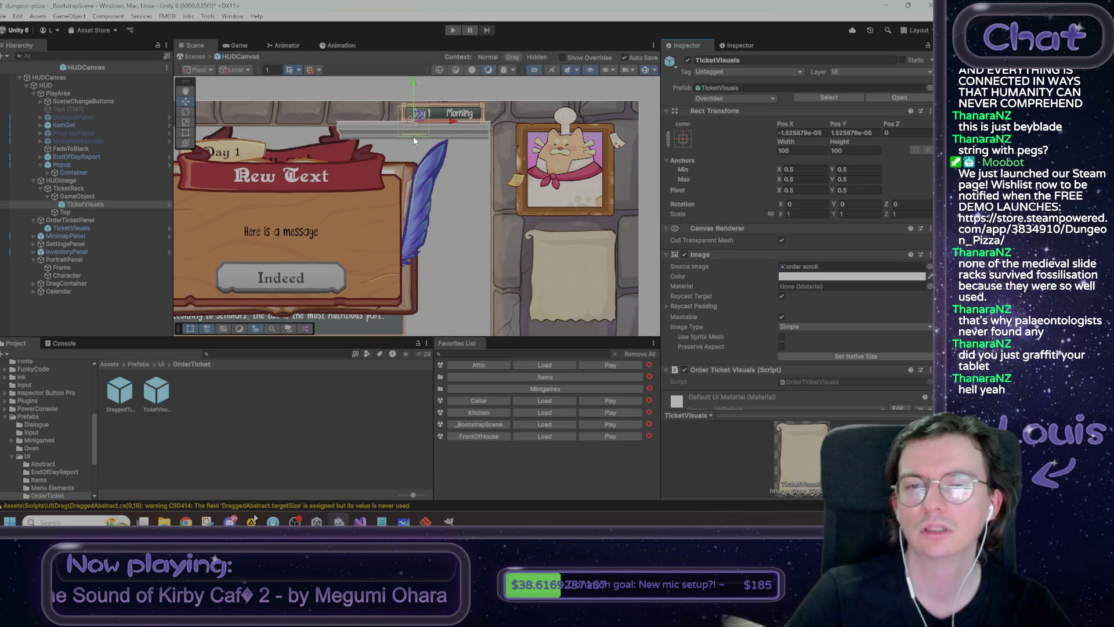
pyautogui.moveTo(421, 118)
pyautogui.mouseDown()
pyautogui.moveTo(482, 132)
pyautogui.moveTo(477, 141)
pyautogui.mouseUp()
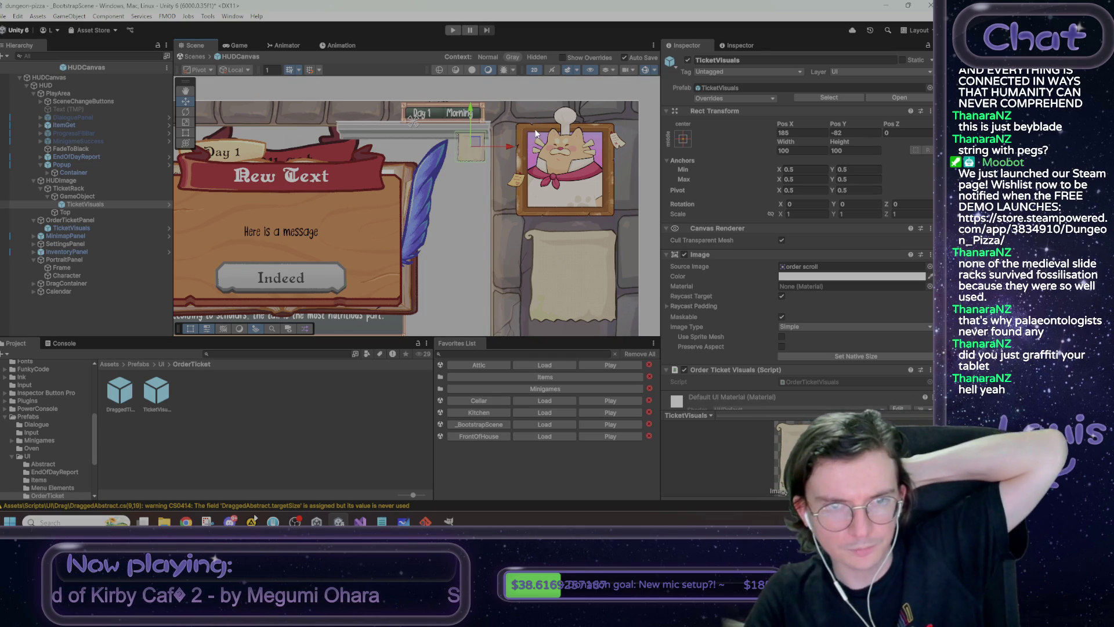
pyautogui.scroll(5, 404, 160)
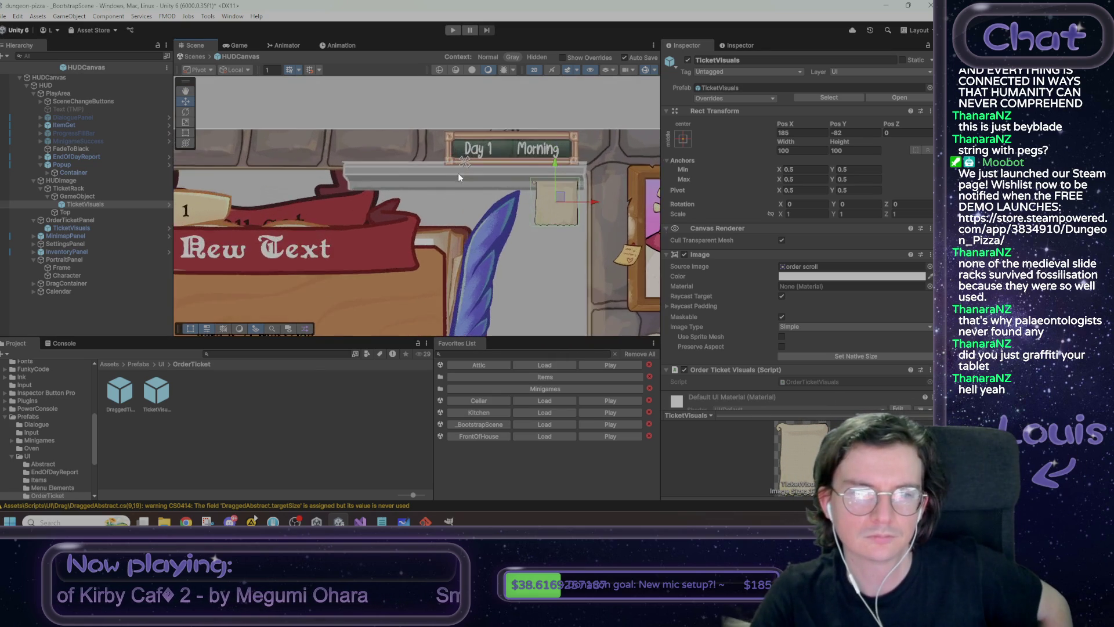
# Deselect, recentre the HUD in the Scene view, and load FrontOfHouse from the Favorites List.
pyautogui.click(342, 104)
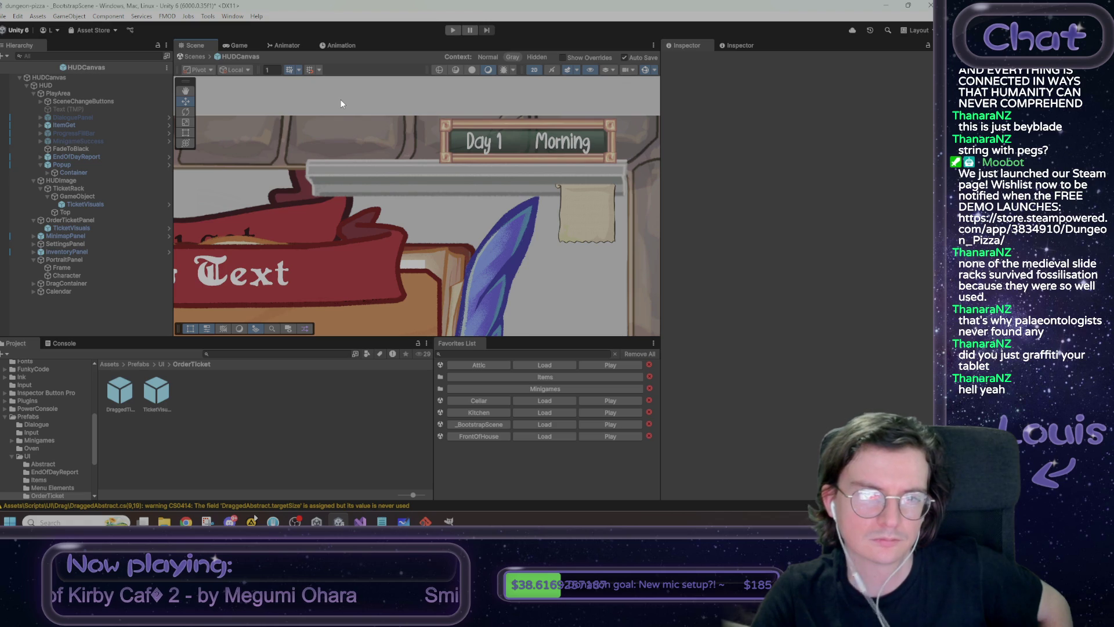
pyautogui.scroll(-3, 365, 138)
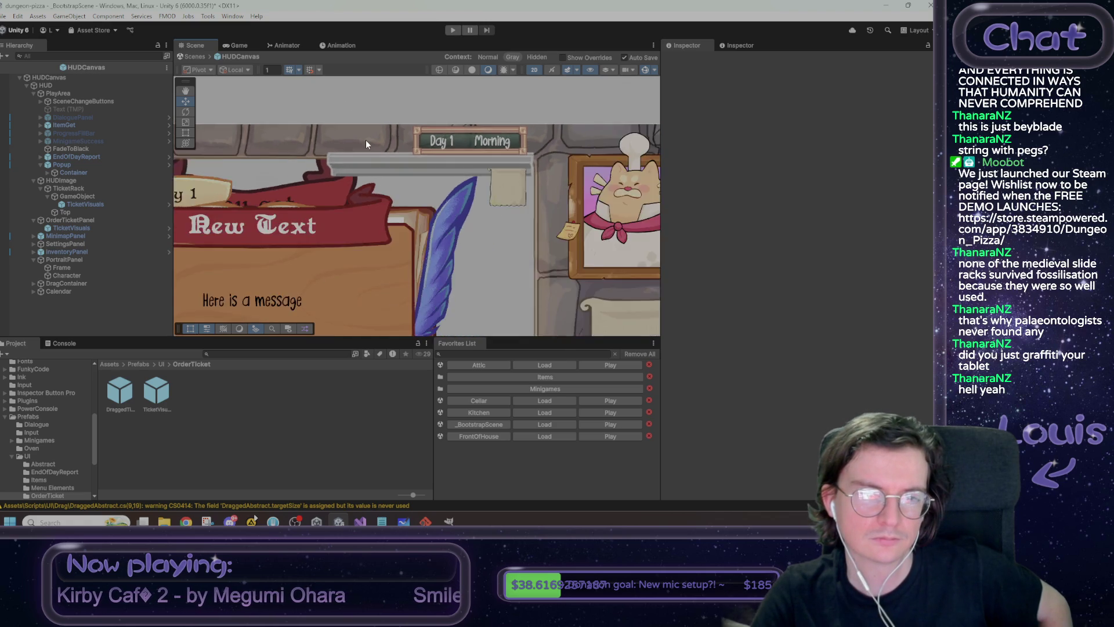
pyautogui.scroll(-4, 366, 141)
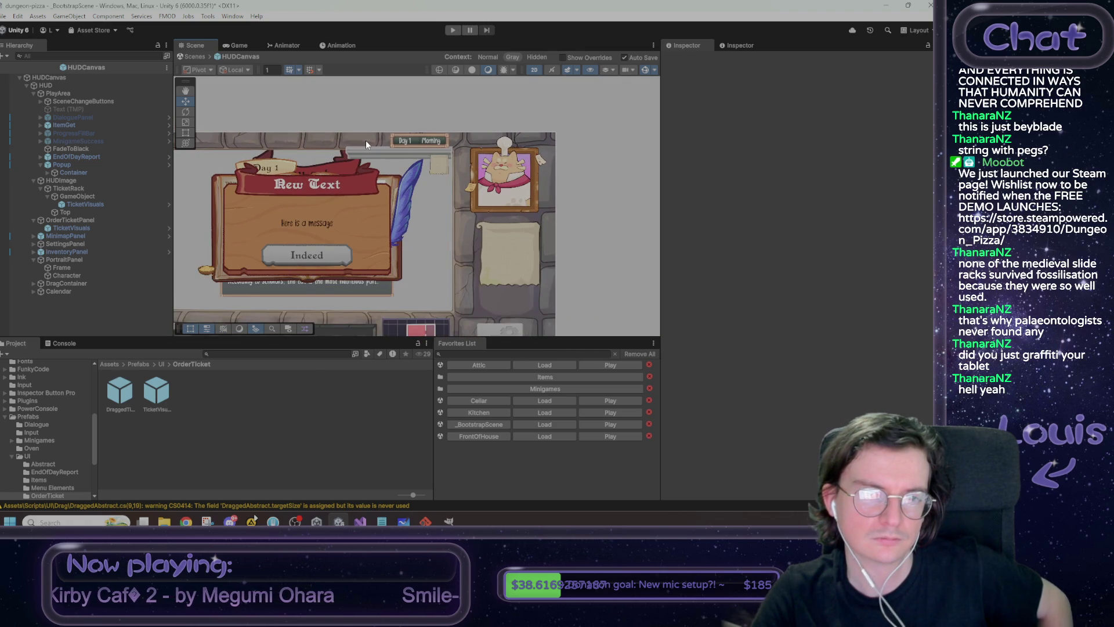
pyautogui.moveTo(366, 141)
pyautogui.mouseDown()
pyautogui.moveTo(437, 131)
pyautogui.moveTo(444, 113)
pyautogui.mouseUp()
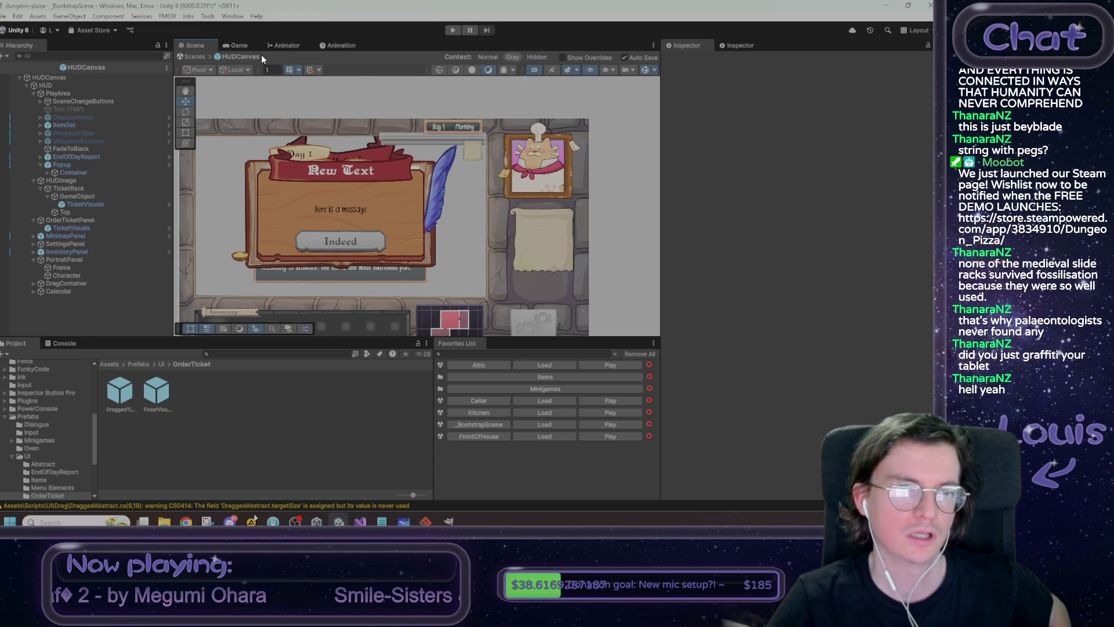
pyautogui.click(534, 434)
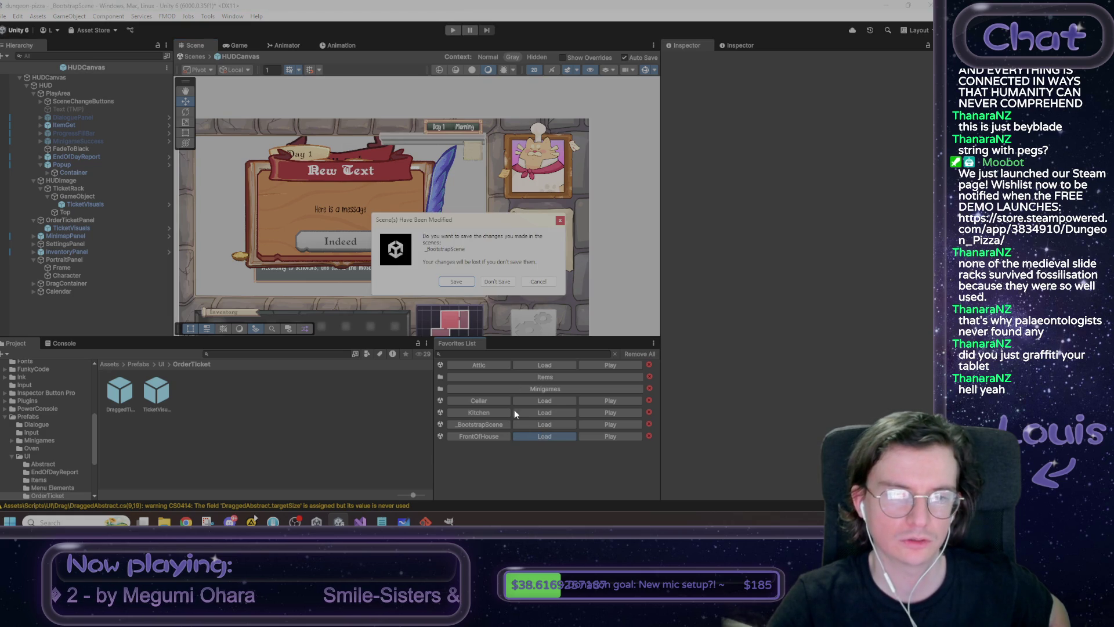
# Save the modified _BootstrapScene, then enter play mode in FrontOfHouse.
pyautogui.click(457, 283)
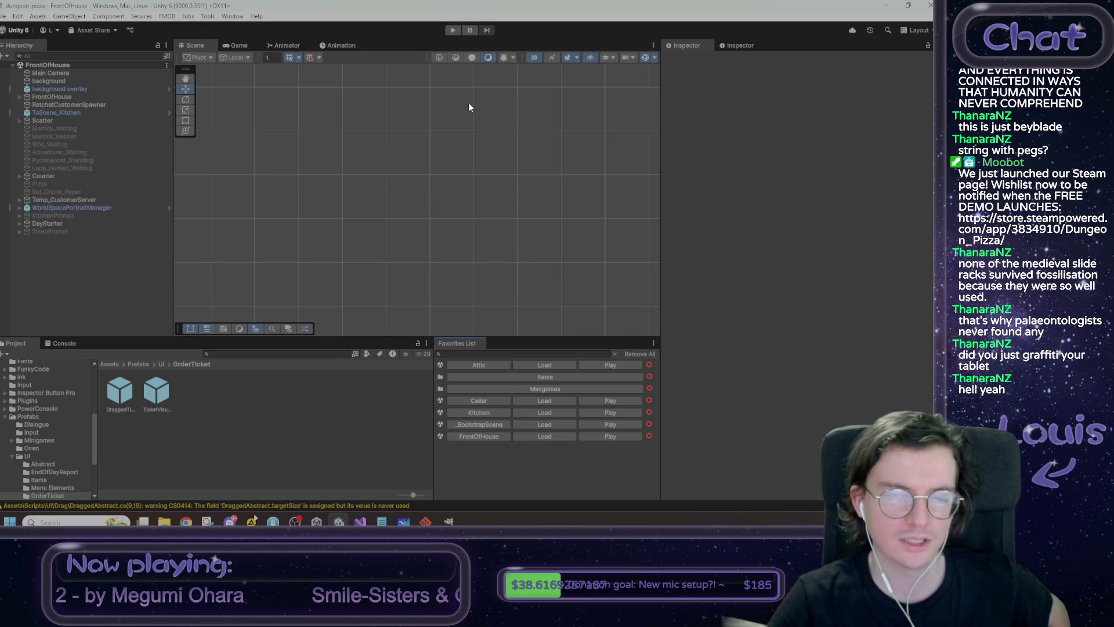
pyautogui.click(452, 31)
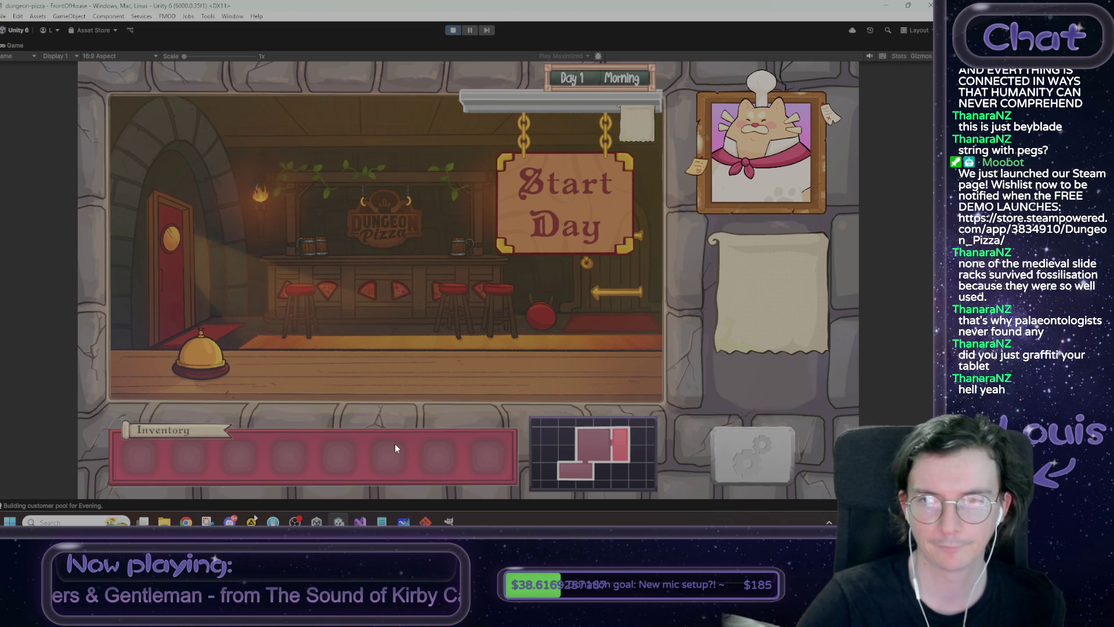
# Start Day 1, click through the customer's chat, accept the Rat Tail, and head to the kitchen.
pyautogui.click(558, 215)
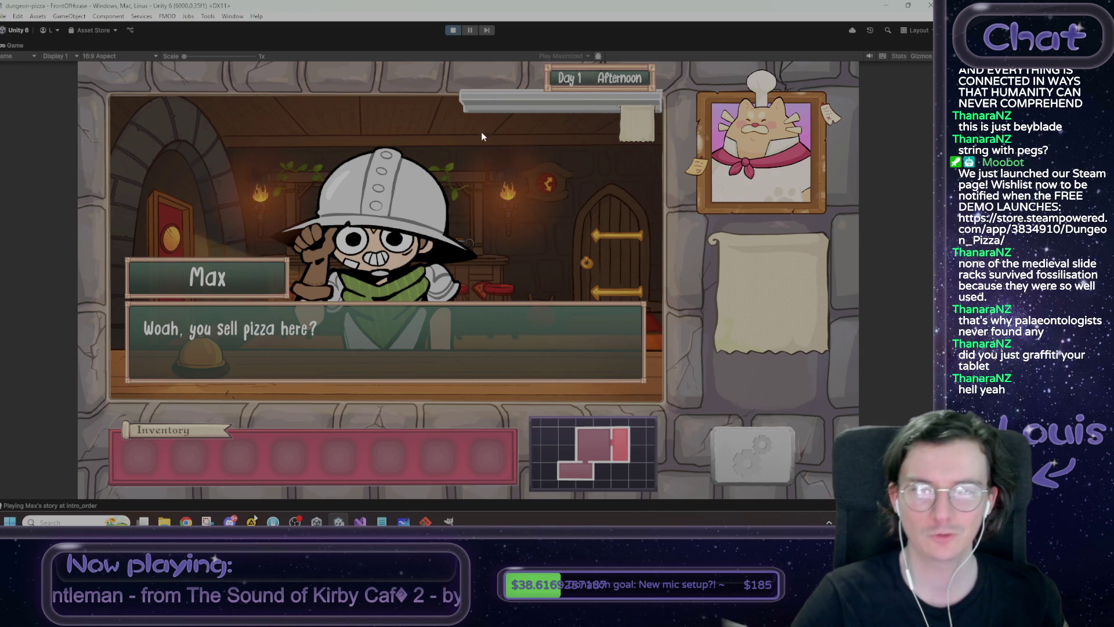
pyautogui.click(451, 355)
pyautogui.click(452, 355)
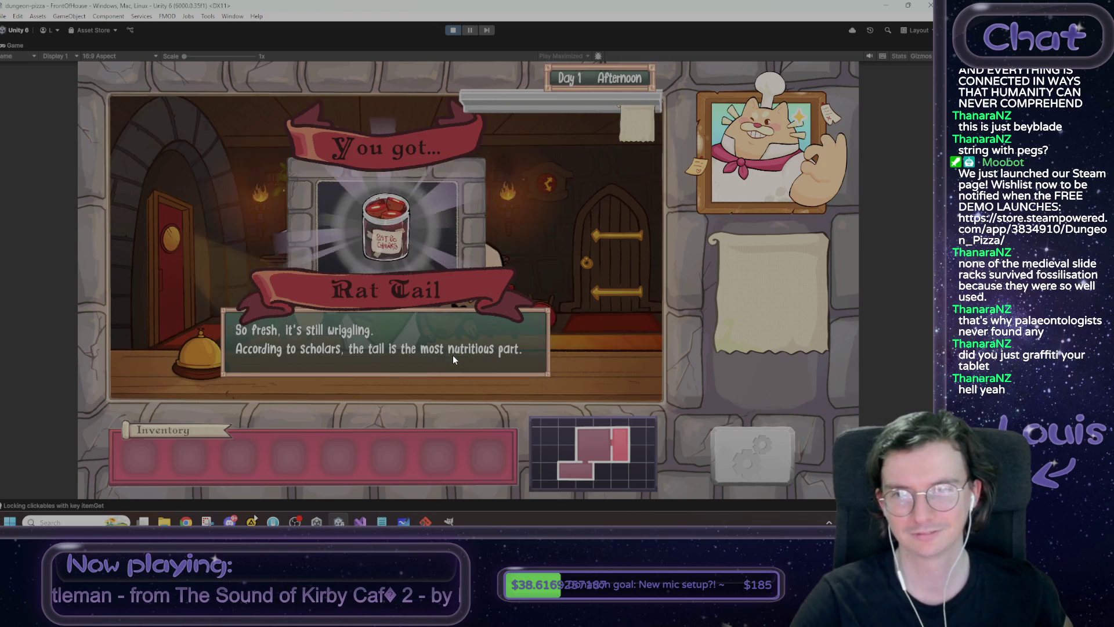
pyautogui.click(310, 356)
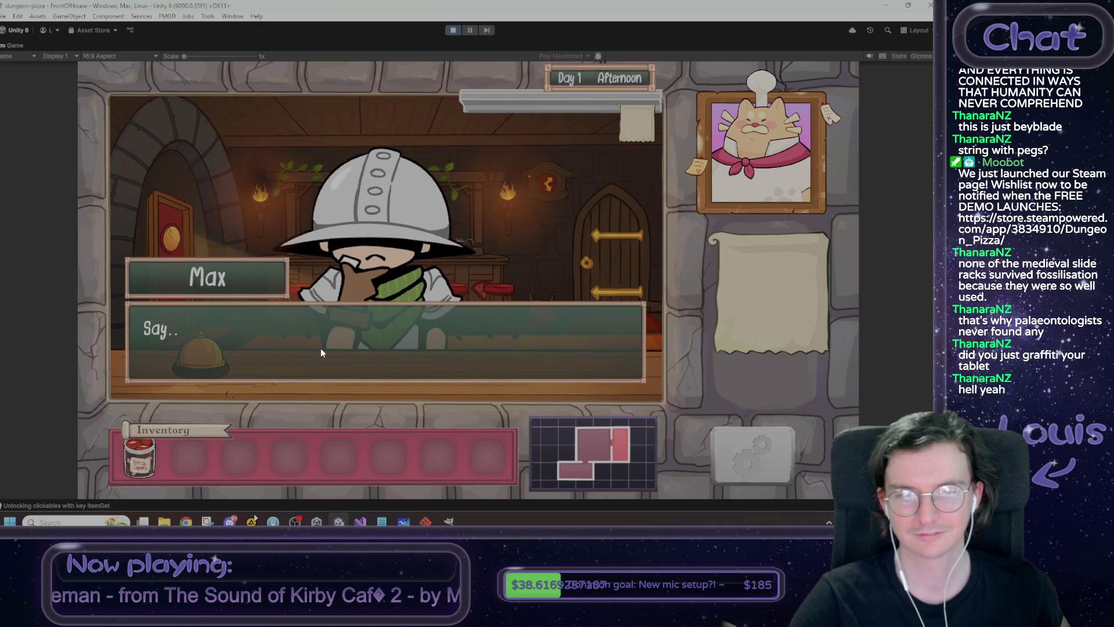
pyautogui.click(600, 281)
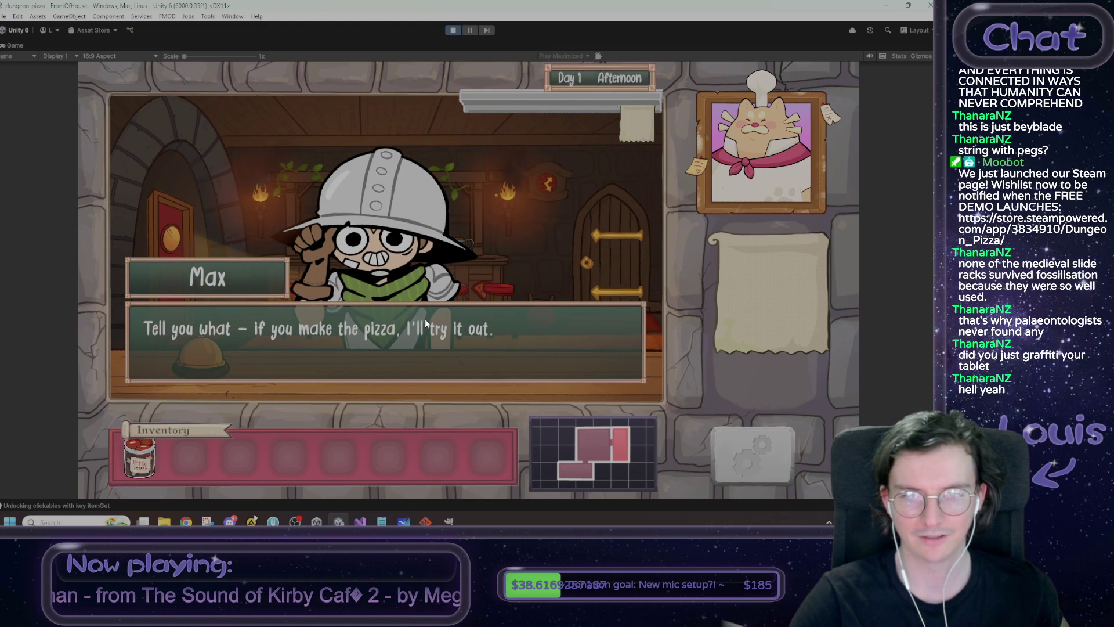
pyautogui.click(425, 324)
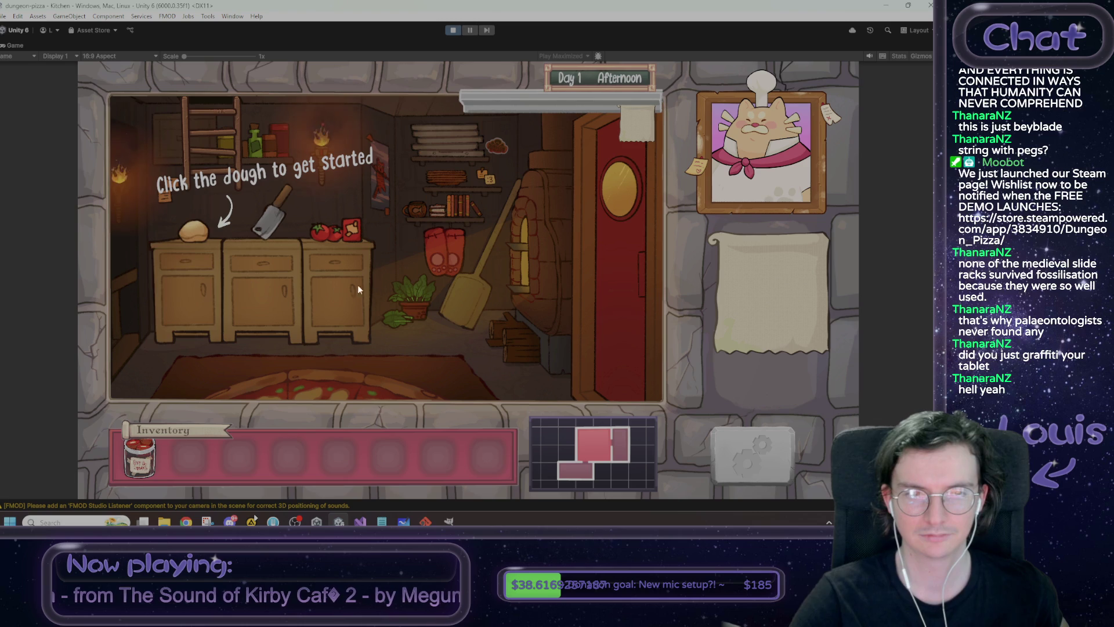
# Knead the dough, toss it onto the green band, pull it down and stretch it to finish.
pyautogui.click(168, 293)
pyautogui.moveTo(426, 259)
pyautogui.mouseDown()
pyautogui.moveTo(389, 196)
pyautogui.moveTo(387, 312)
pyautogui.moveTo(379, 170)
pyautogui.moveTo(398, 371)
pyautogui.moveTo(385, 209)
pyautogui.moveTo(373, 217)
pyautogui.moveTo(372, 193)
pyautogui.moveTo(388, 356)
pyautogui.mouseUp()
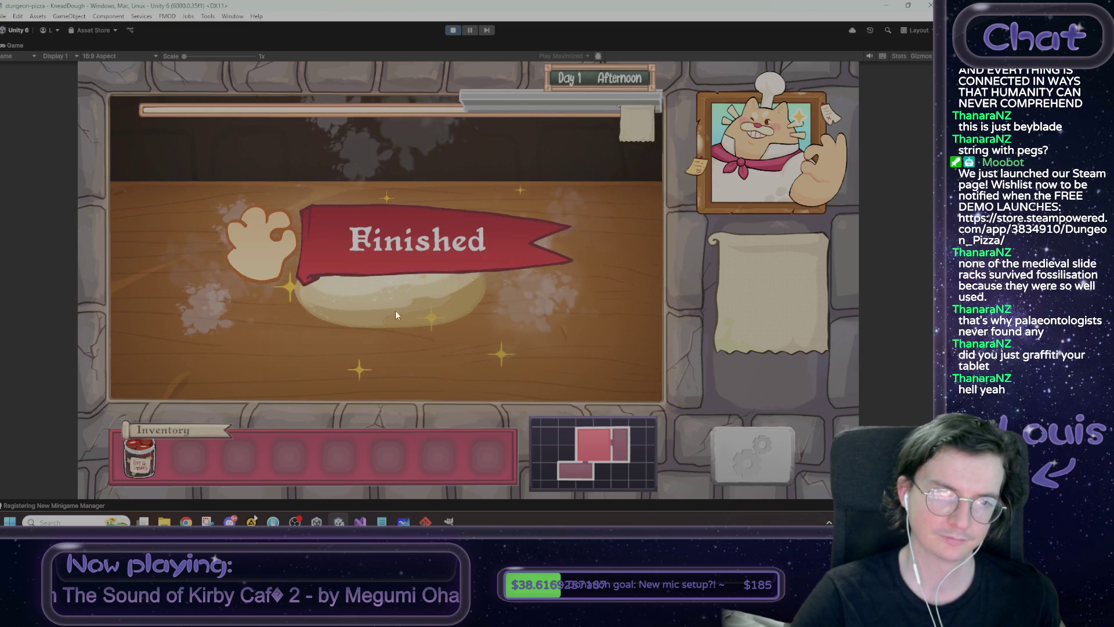
pyautogui.click(597, 244)
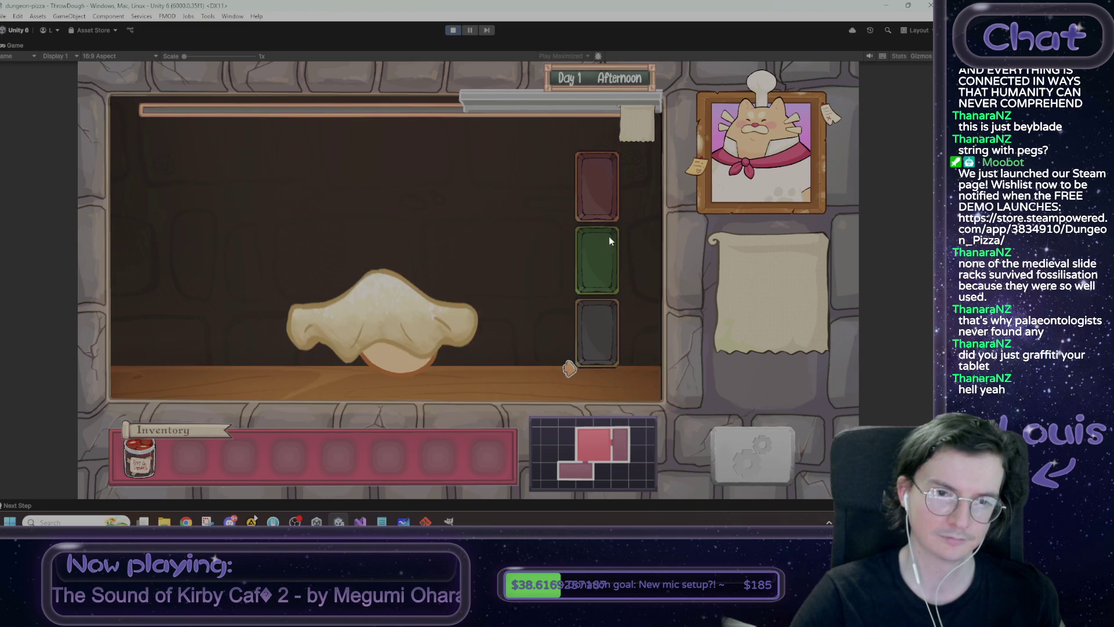
pyautogui.moveTo(285, 247)
pyautogui.mouseDown()
pyautogui.moveTo(402, 288)
pyautogui.moveTo(423, 241)
pyautogui.moveTo(372, 277)
pyautogui.moveTo(382, 360)
pyautogui.moveTo(377, 174)
pyautogui.mouseUp()
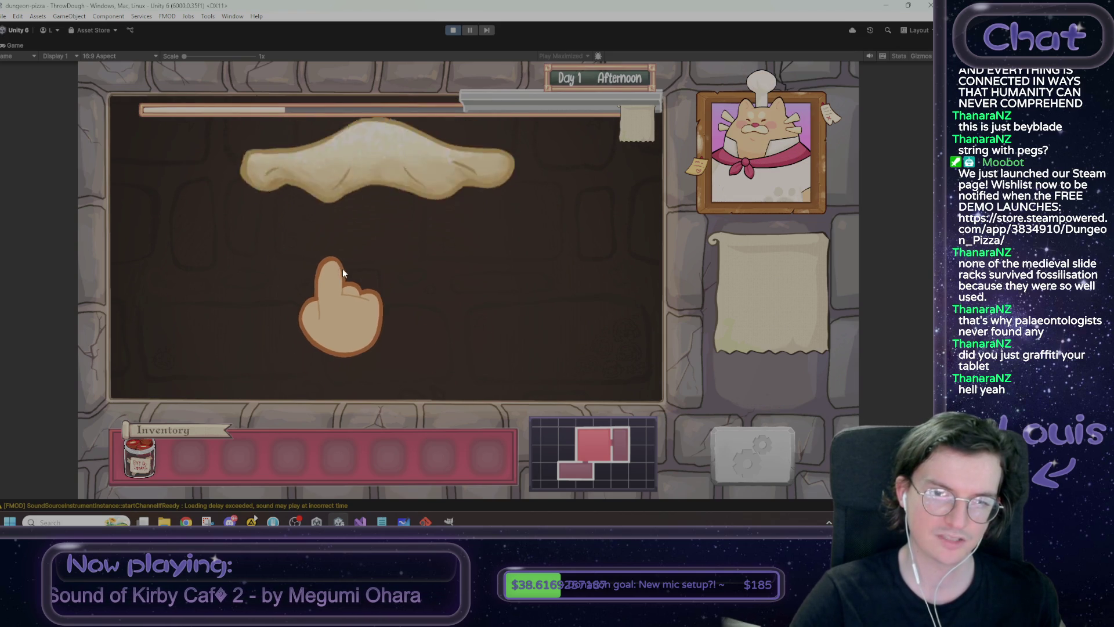
pyautogui.click(400, 159)
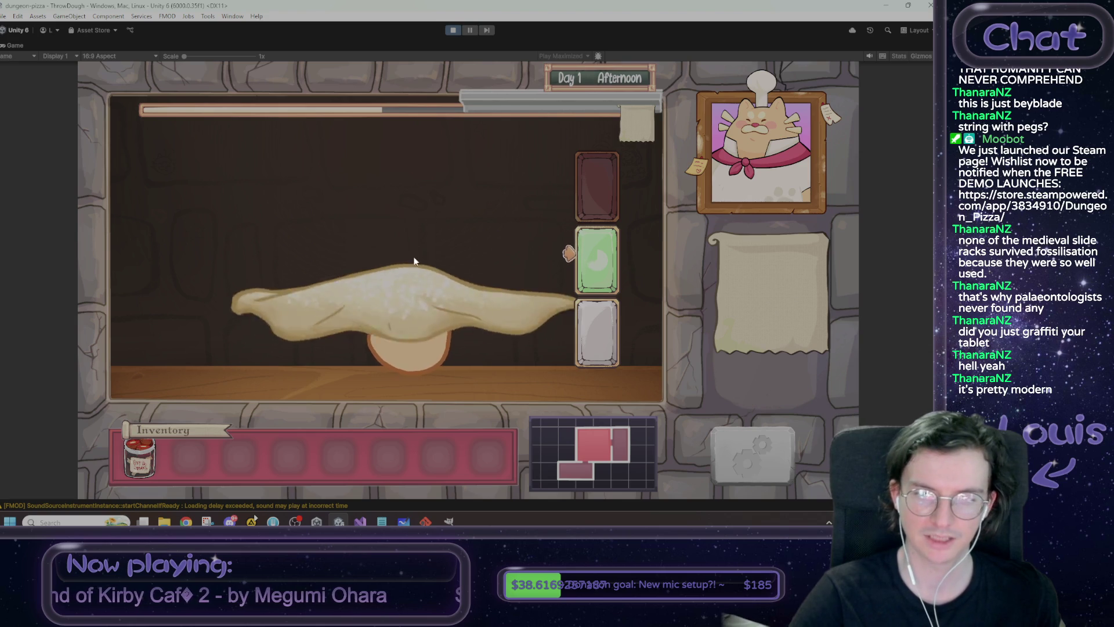
pyautogui.moveTo(395, 235); pyautogui.dragTo(397, 390)
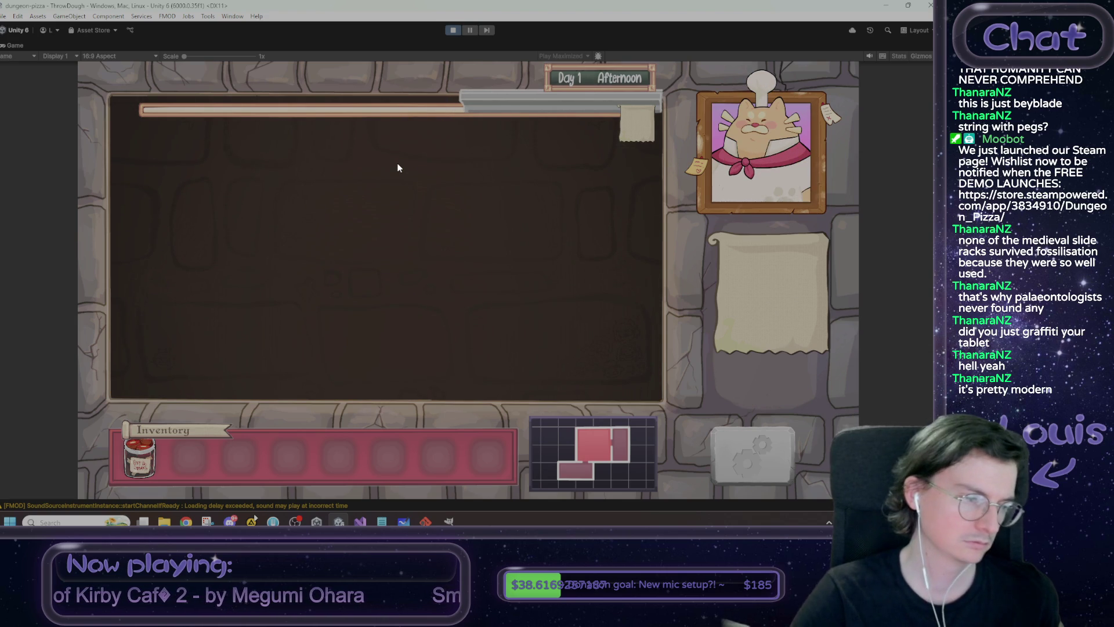
pyautogui.click(492, 297)
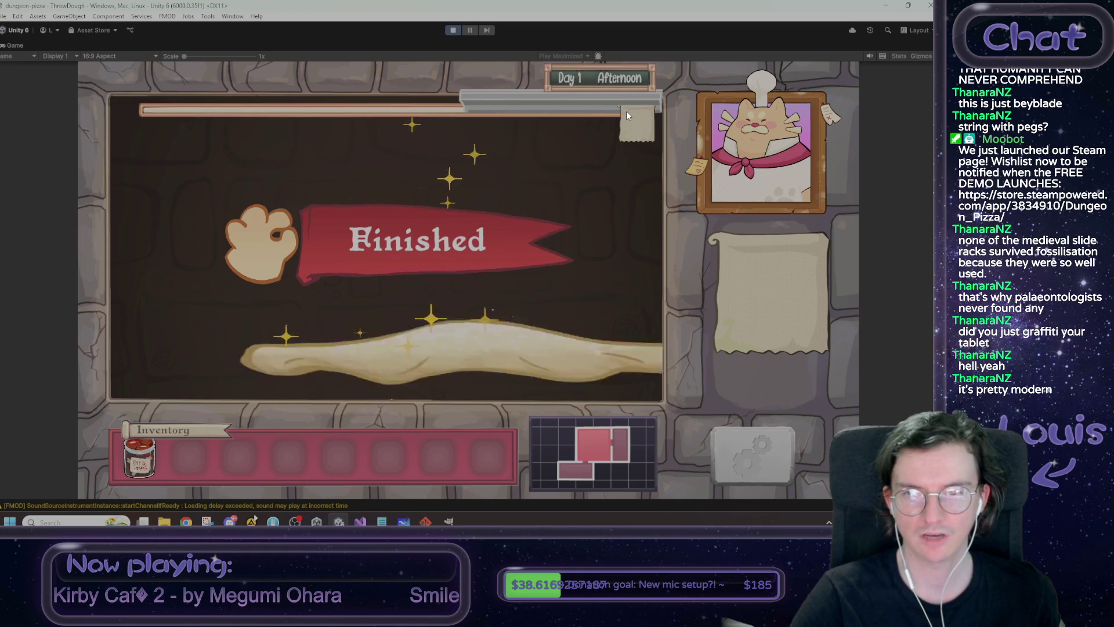
pyautogui.click(593, 252)
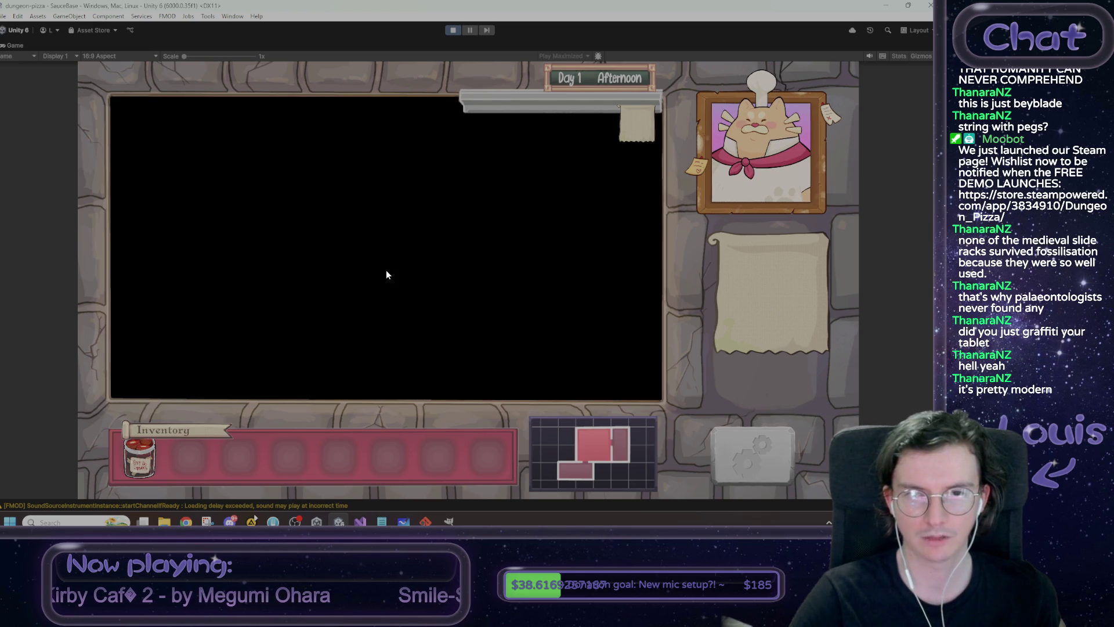
# Spread sauce across the dough and sprinkle cheese over the whole pizza.
pyautogui.moveTo(617, 297)
pyautogui.mouseDown()
pyautogui.moveTo(462, 260)
pyautogui.moveTo(507, 375)
pyautogui.moveTo(317, 211)
pyautogui.moveTo(640, 305)
pyautogui.moveTo(457, 305)
pyautogui.moveTo(491, 363)
pyautogui.moveTo(251, 294)
pyautogui.moveTo(551, 320)
pyautogui.moveTo(381, 164)
pyautogui.moveTo(393, 283)
pyautogui.moveTo(503, 234)
pyautogui.moveTo(426, 304)
pyautogui.moveTo(471, 204)
pyautogui.moveTo(330, 151)
pyautogui.moveTo(239, 210)
pyautogui.moveTo(265, 190)
pyautogui.mouseUp()
pyautogui.click(614, 259)
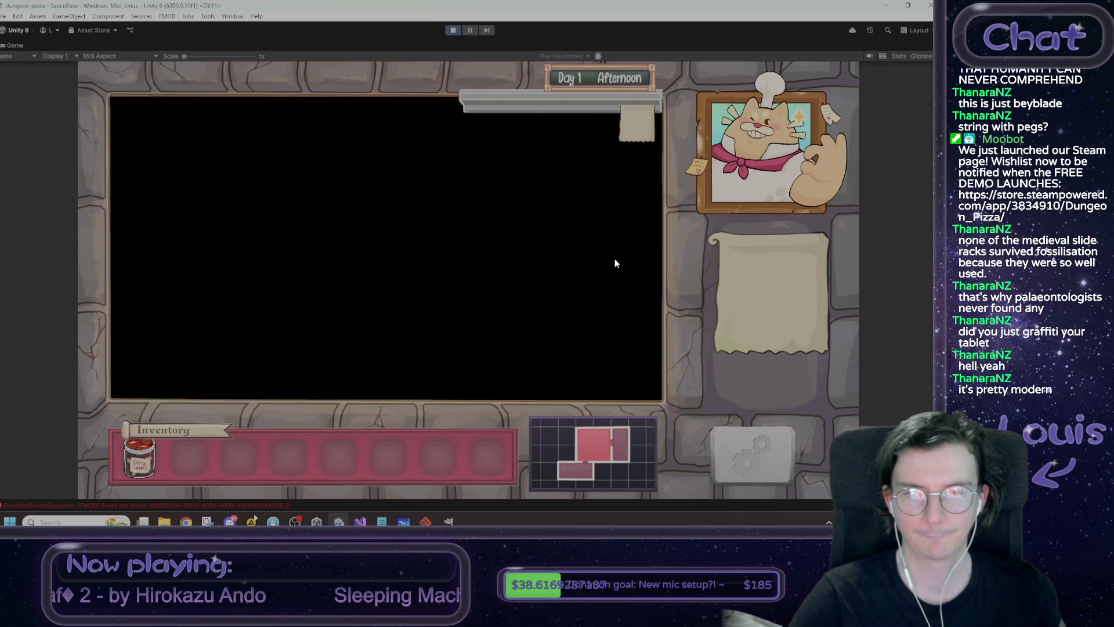
pyautogui.click(371, 186)
pyautogui.click(481, 221)
pyautogui.click(331, 238)
pyautogui.click(406, 336)
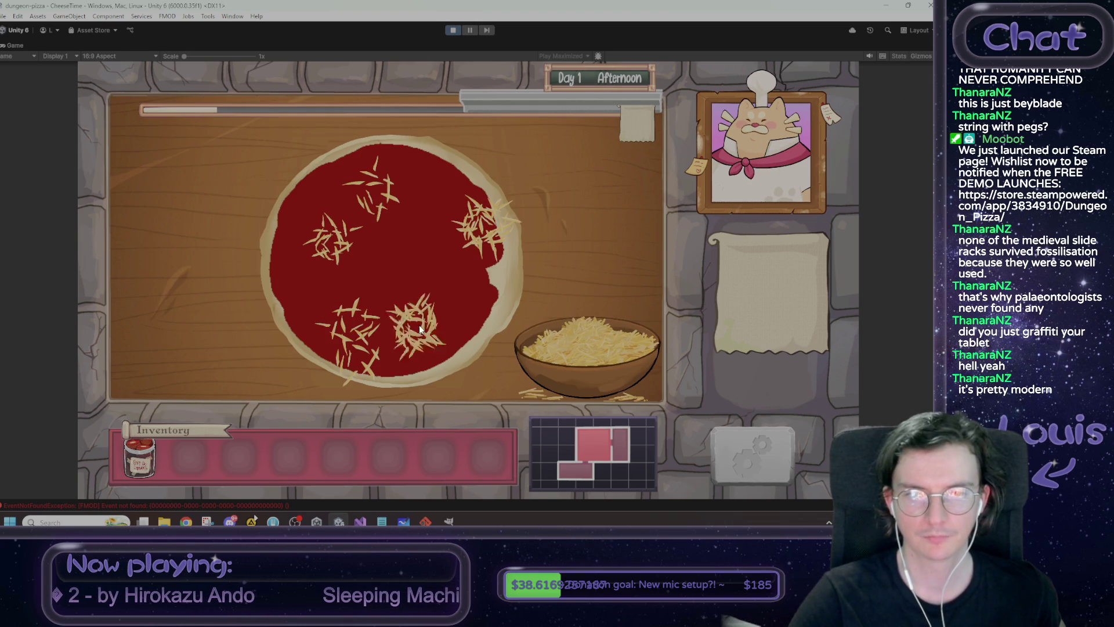
pyautogui.click(441, 232)
pyautogui.click(348, 285)
pyautogui.click(380, 232)
pyautogui.click(380, 175)
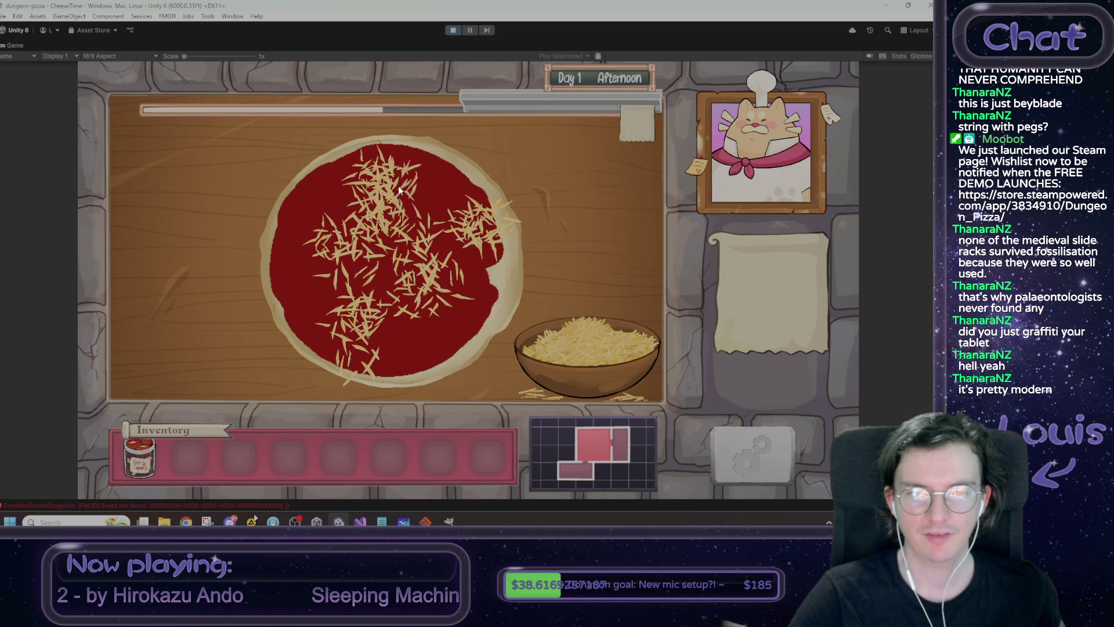
pyautogui.click(360, 319)
pyautogui.click(348, 197)
pyautogui.click(293, 249)
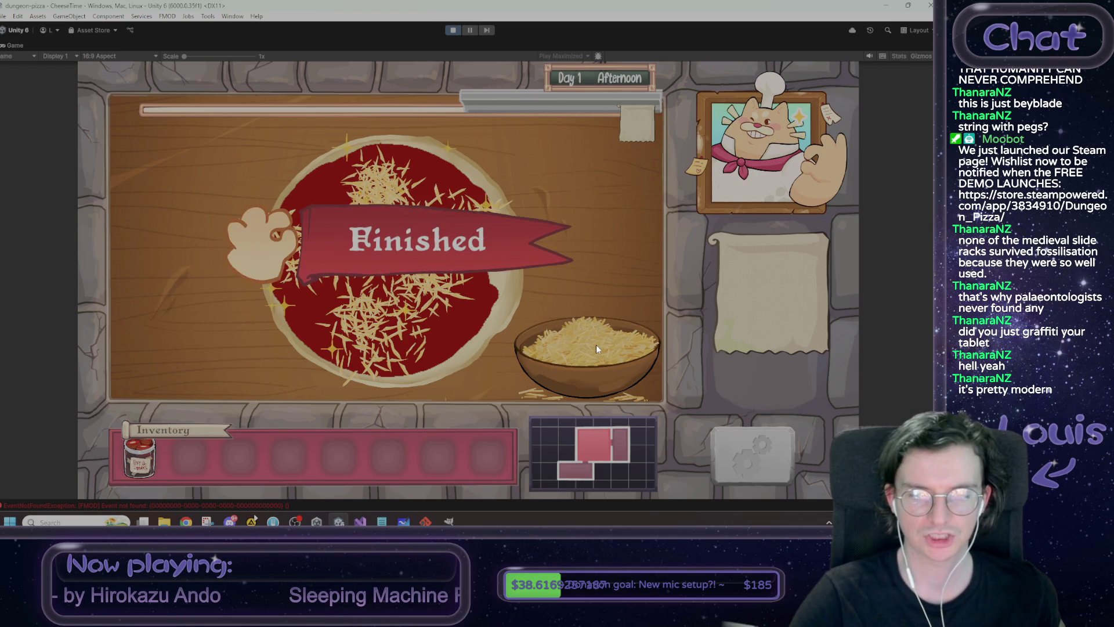
# Add rat-chunk toppings, complete the pizza, store it in the Inventory, and stop the playtest.
pyautogui.click(611, 245)
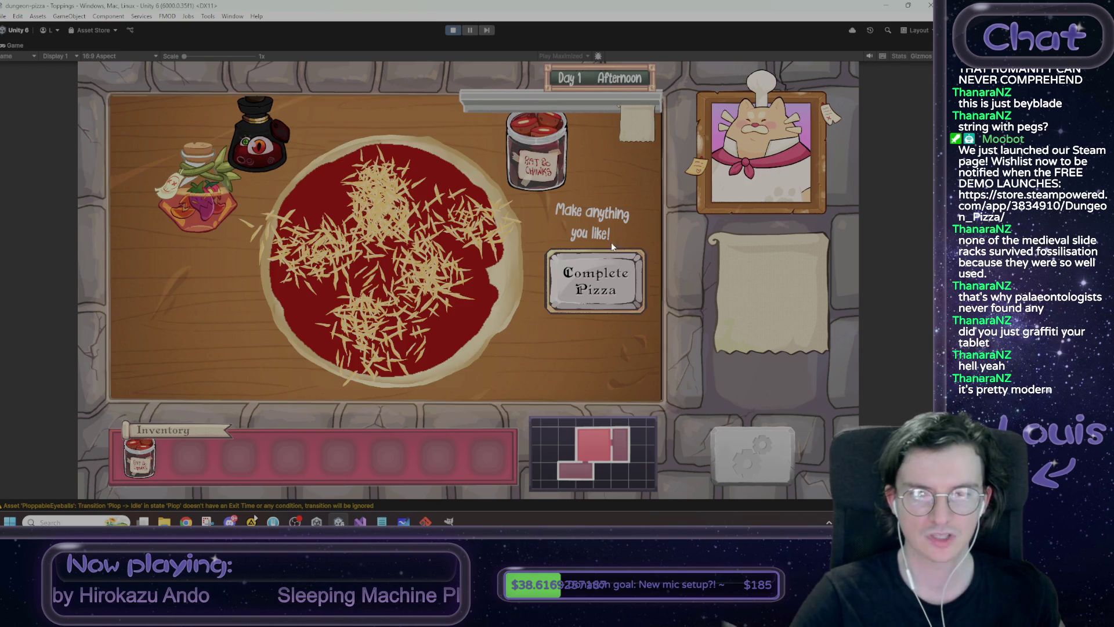
pyautogui.click(491, 243)
pyautogui.click(488, 293)
pyautogui.click(603, 285)
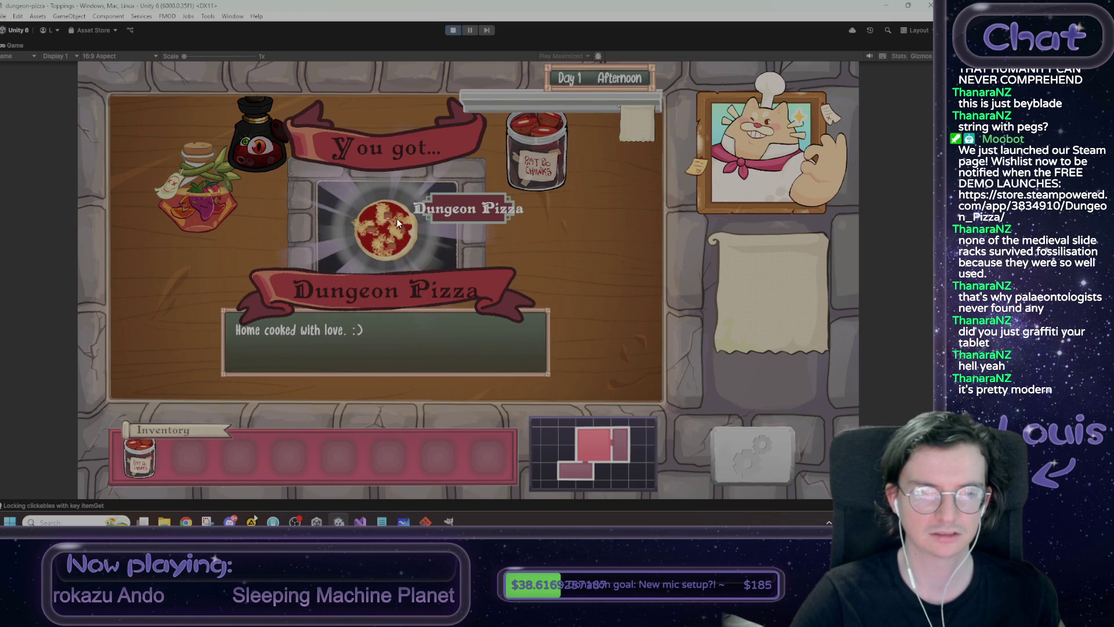
pyautogui.moveTo(394, 225)
pyautogui.mouseDown()
pyautogui.moveTo(446, 428)
pyautogui.moveTo(440, 458)
pyautogui.mouseUp()
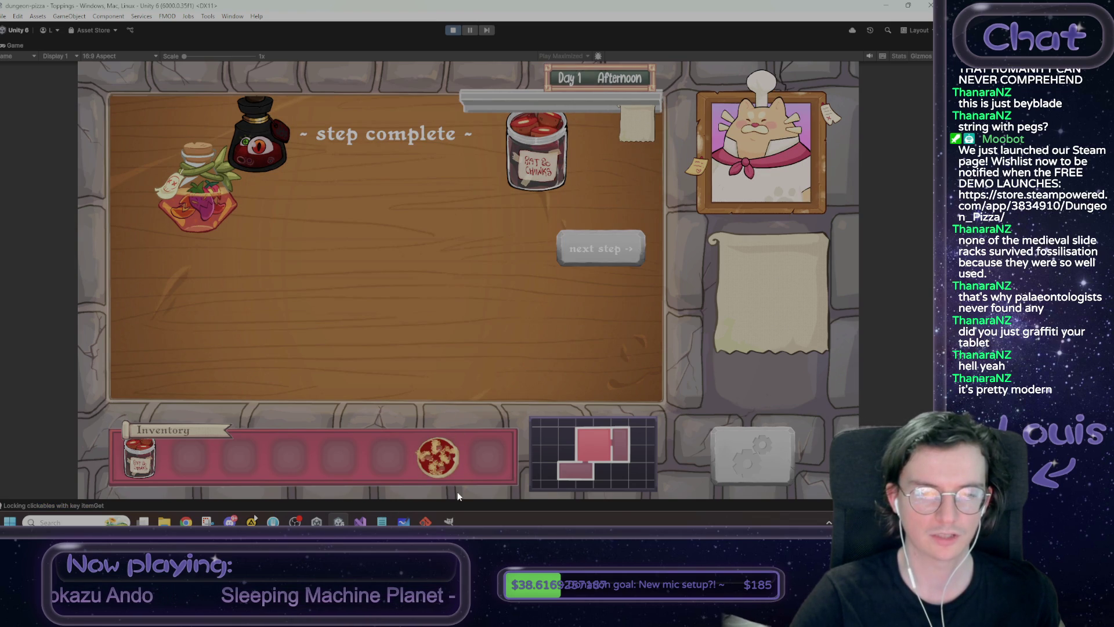
pyautogui.click(598, 249)
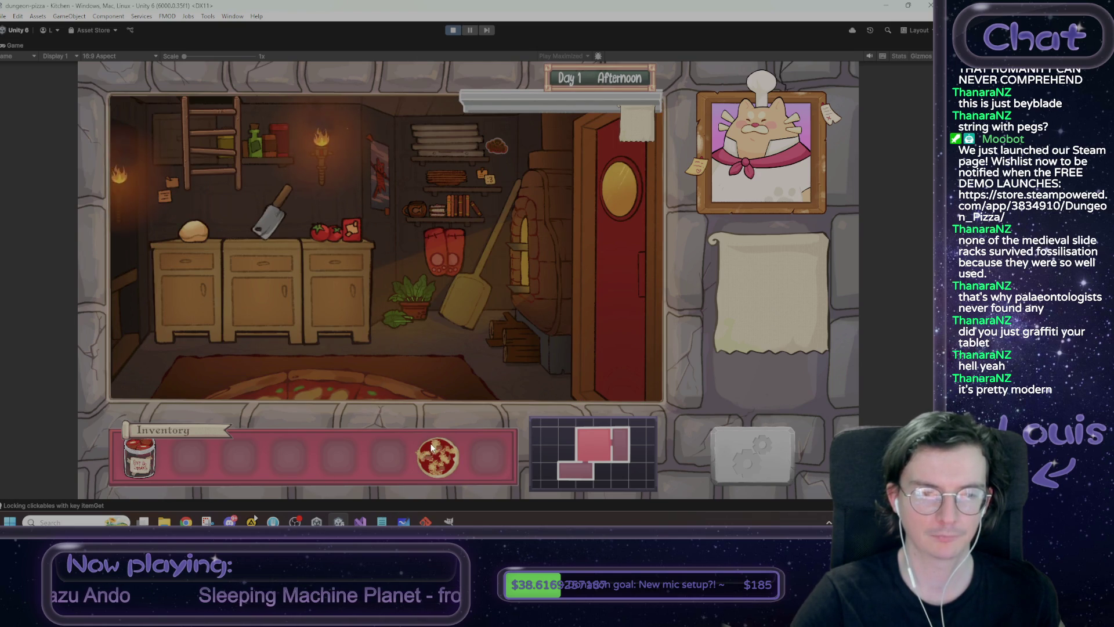
pyautogui.click(453, 30)
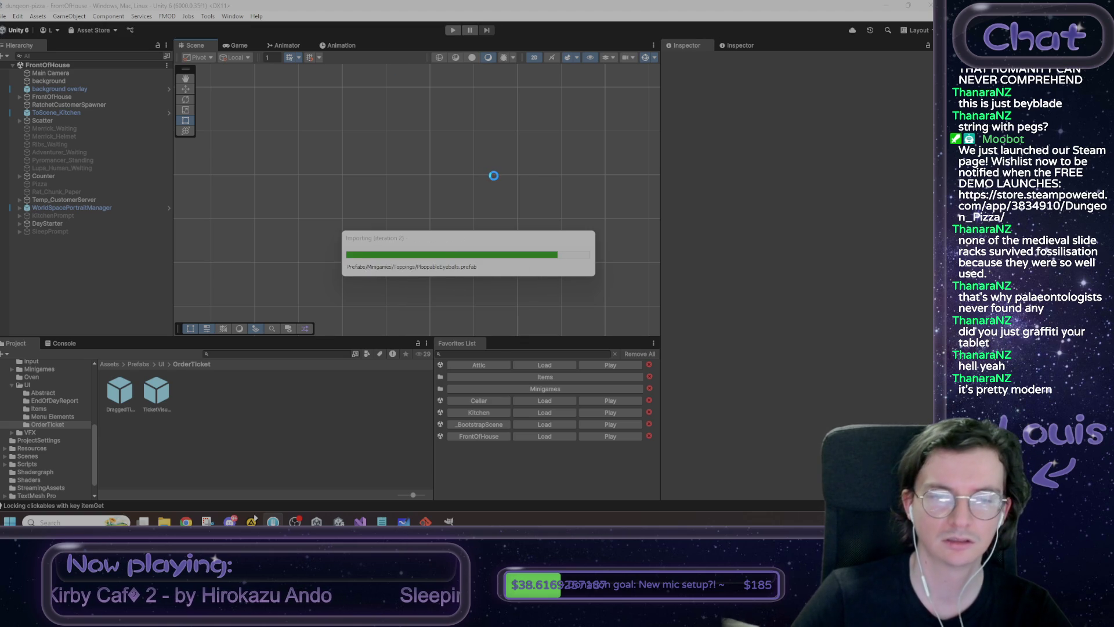
pyautogui.hotkey('alt', 'Tab')
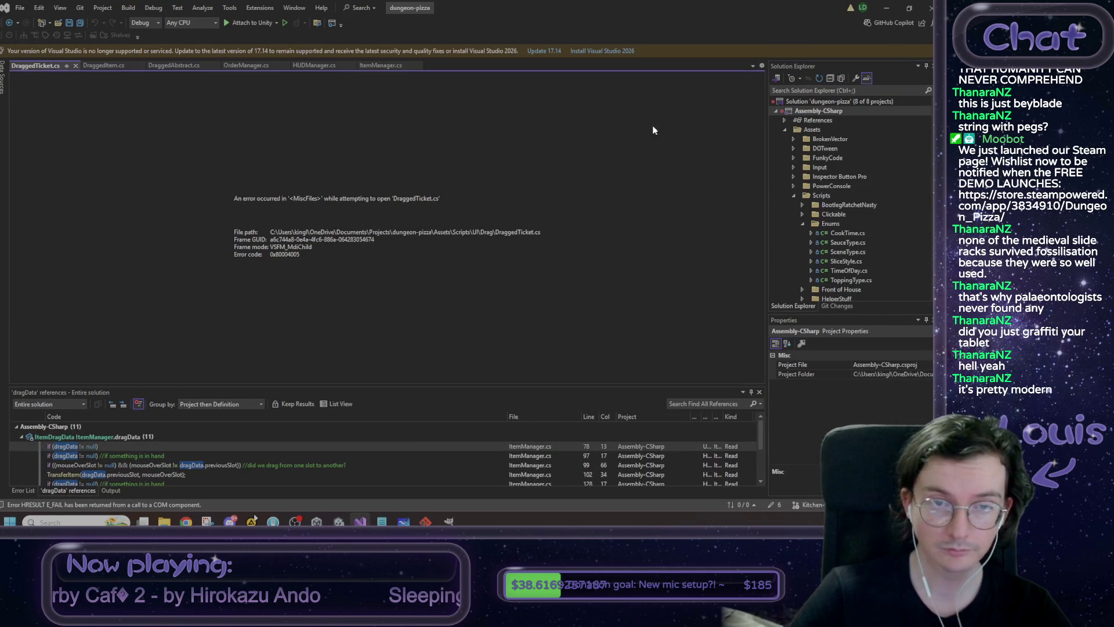
pyautogui.hotkey('alt', 'Tab')
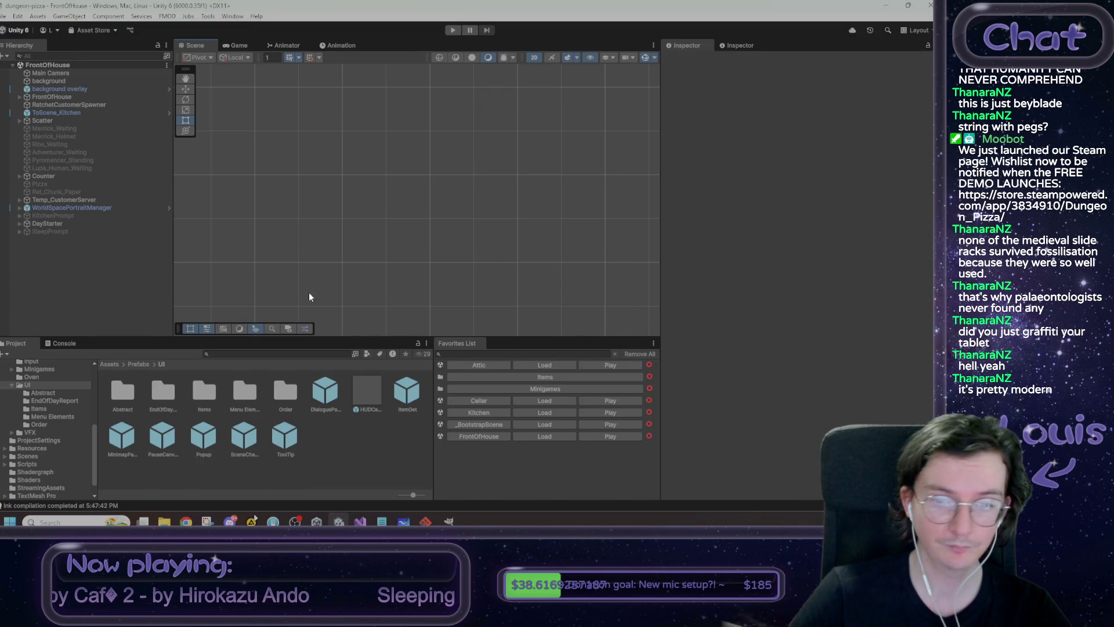
pyautogui.doubleClick(92, 81)
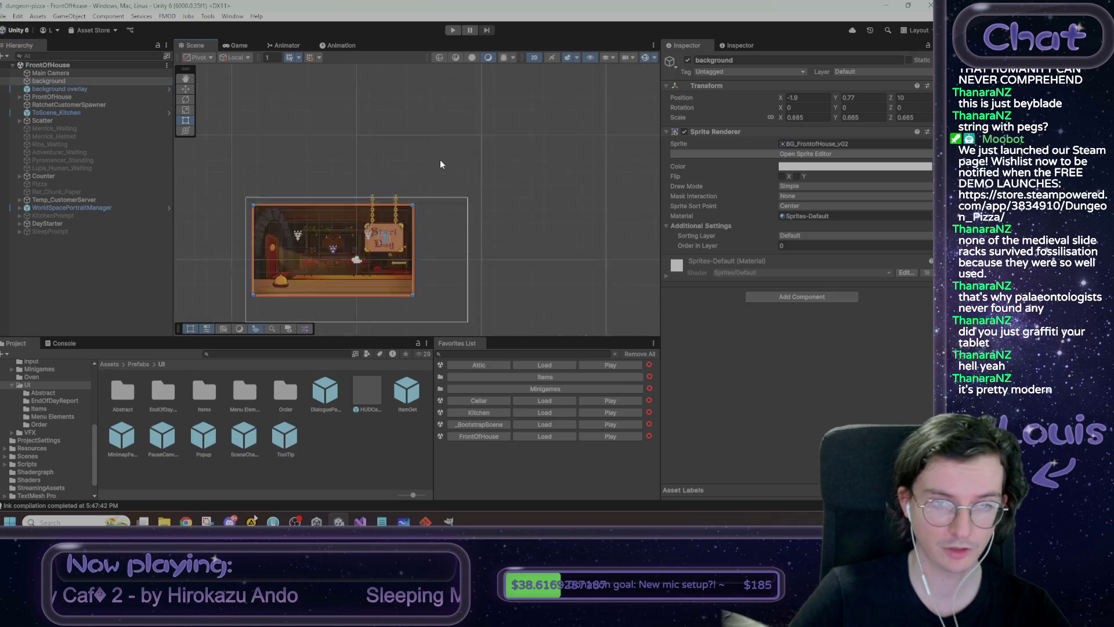
pyautogui.click(547, 413)
pyautogui.scroll(2, 374, 253)
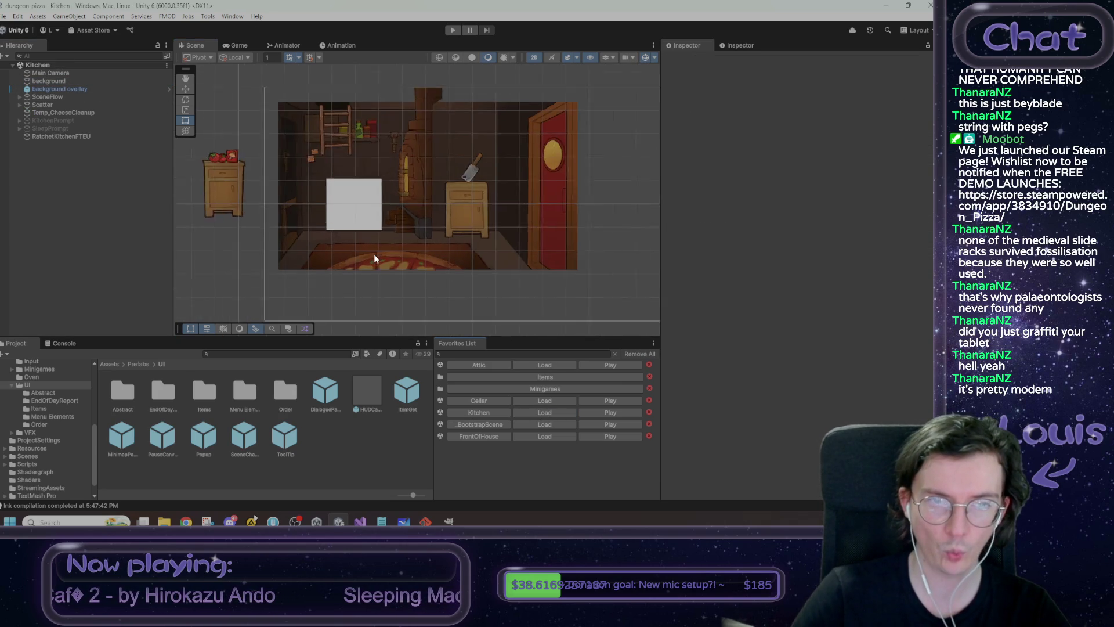
pyautogui.scroll(2, 374, 257)
pyautogui.scroll(1, 378, 252)
pyautogui.scroll(-1, 378, 252)
pyautogui.scroll(1, 378, 251)
pyautogui.scroll(-1, 417, 226)
pyautogui.press('t')
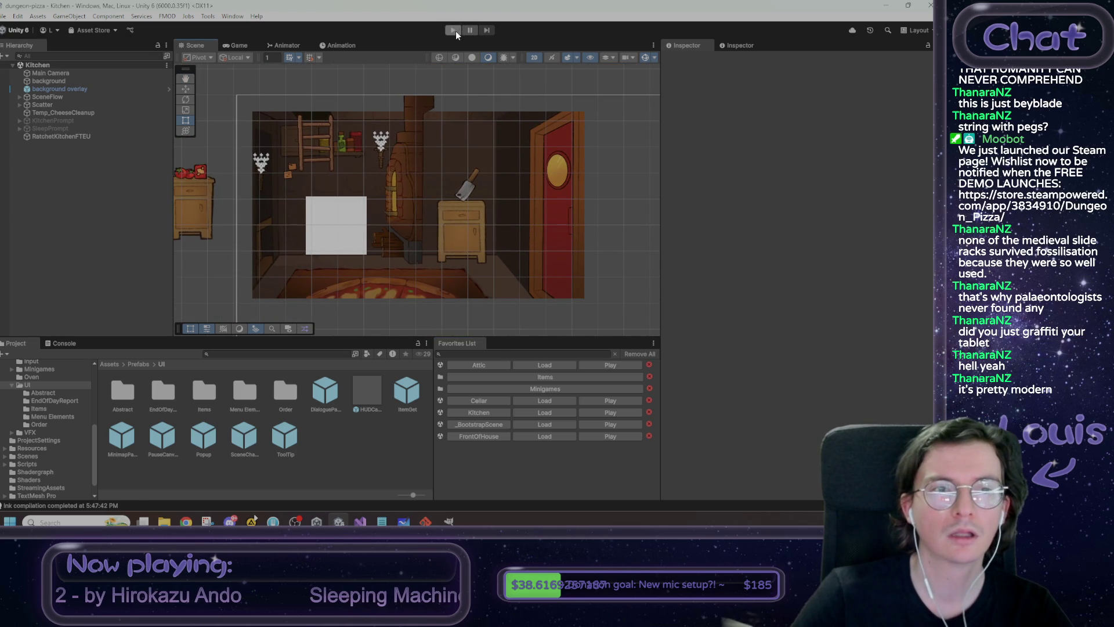
pyautogui.click(548, 436)
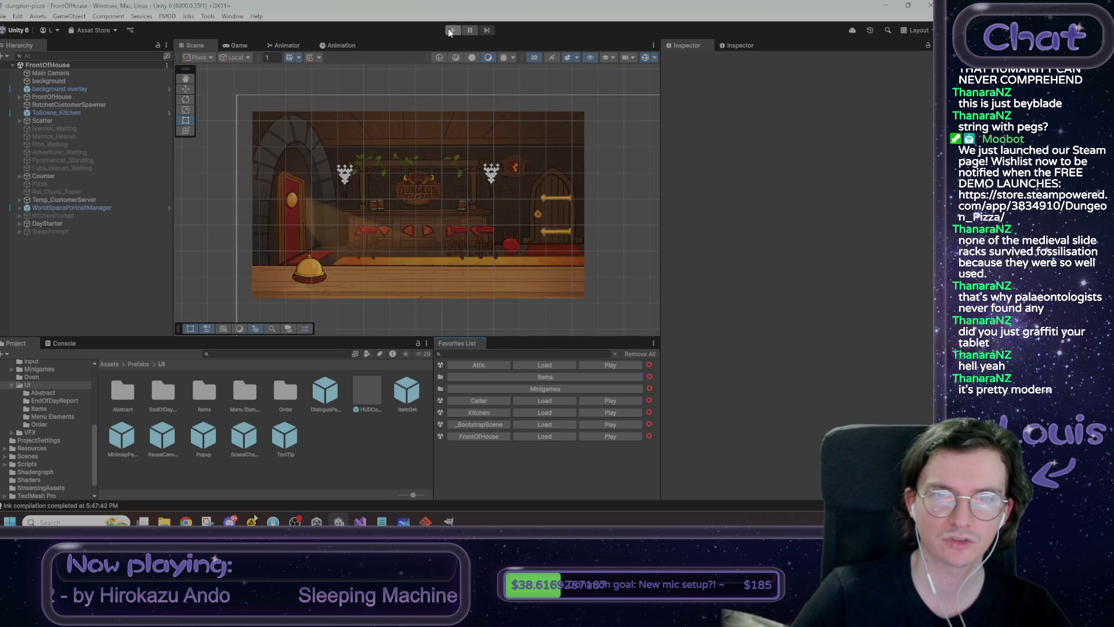
# Start a new playtest, begin the day, answer 'I'm not sure...', and go through the kitchen door to the dough.
pyautogui.click(450, 30)
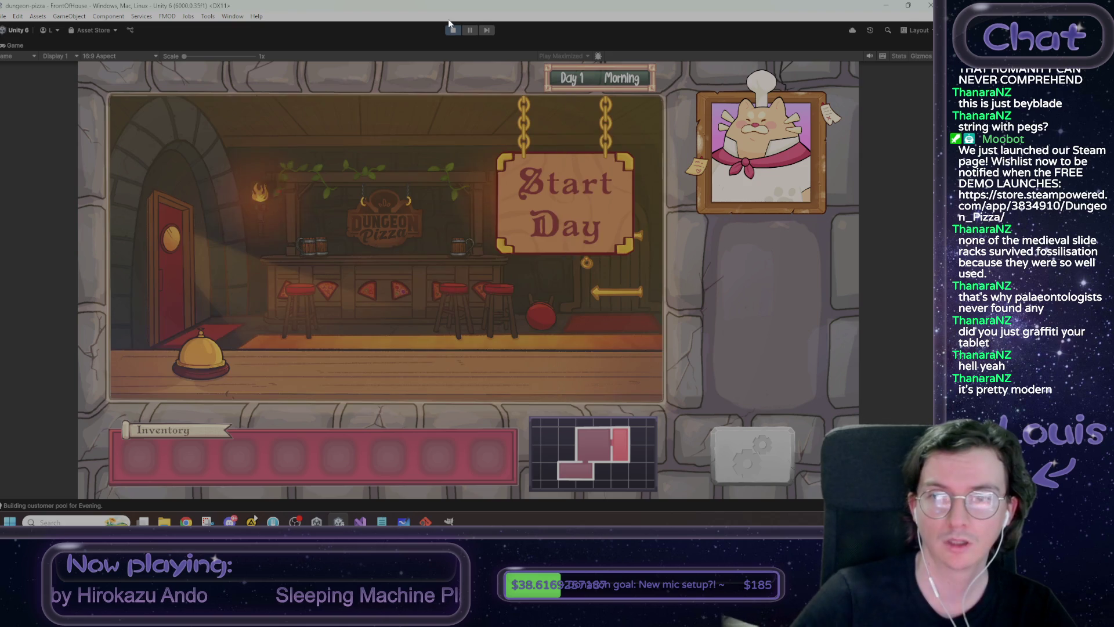
pyautogui.click(588, 192)
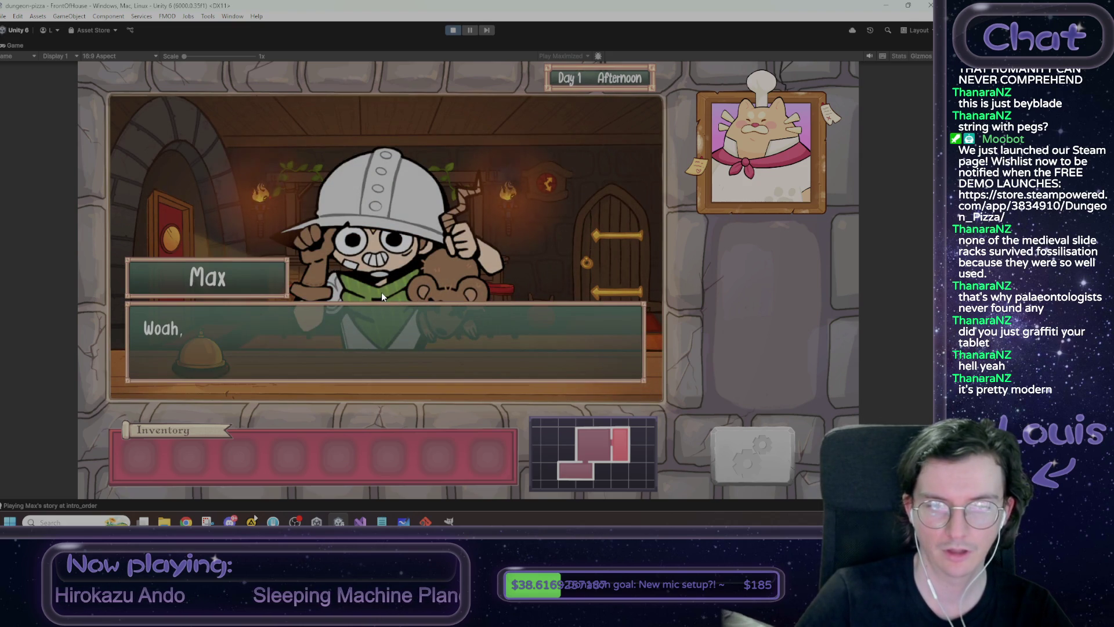
pyautogui.click(382, 291)
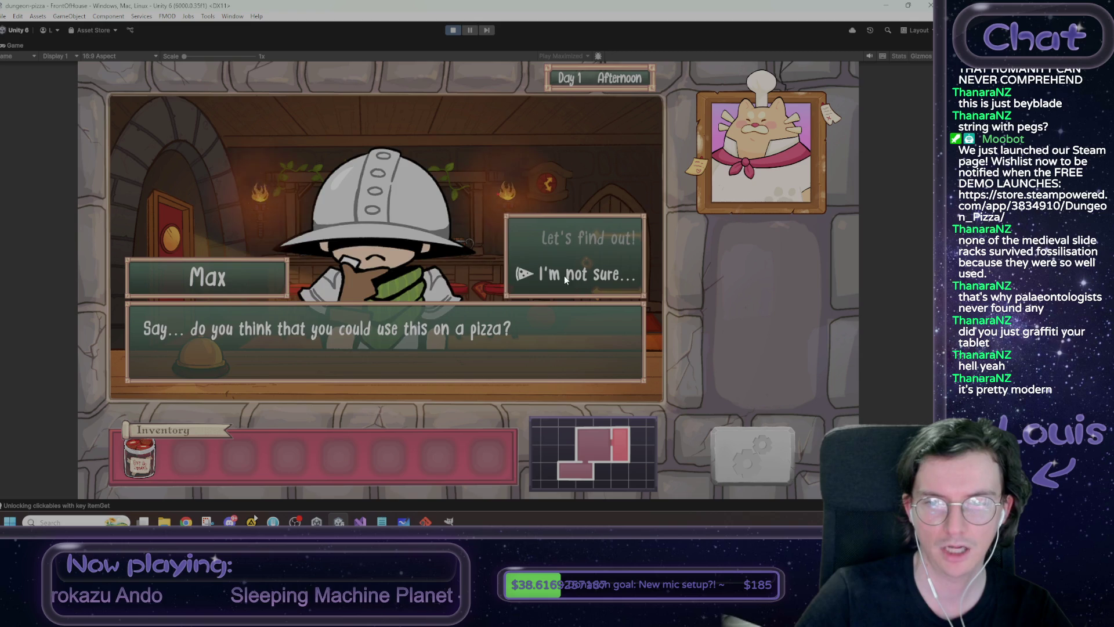
pyautogui.click(564, 275)
pyautogui.click(296, 308)
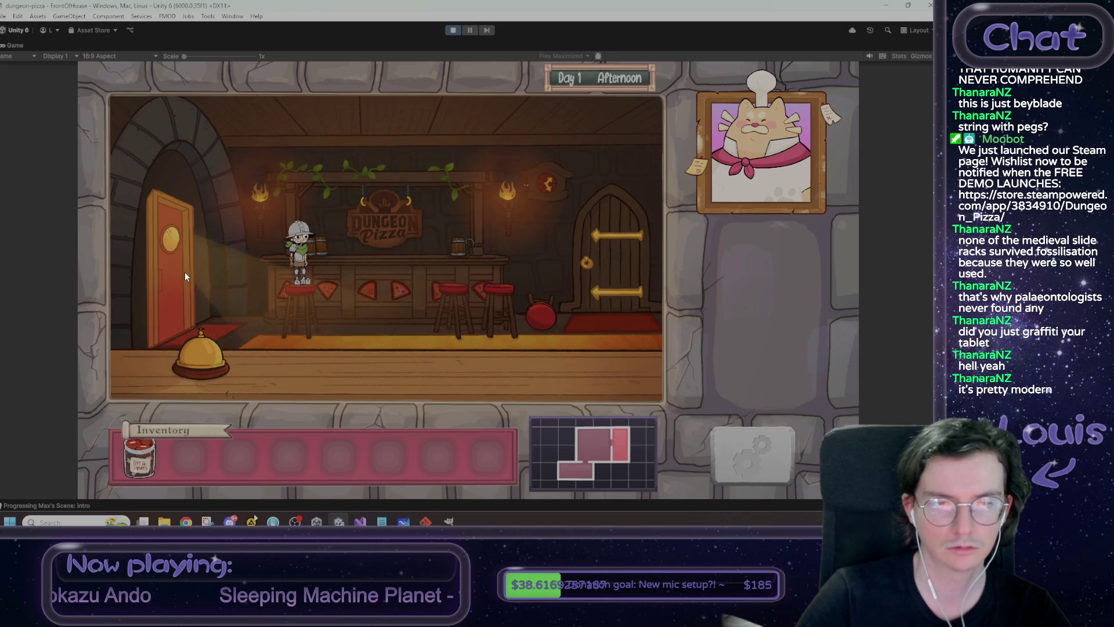
pyautogui.click(184, 273)
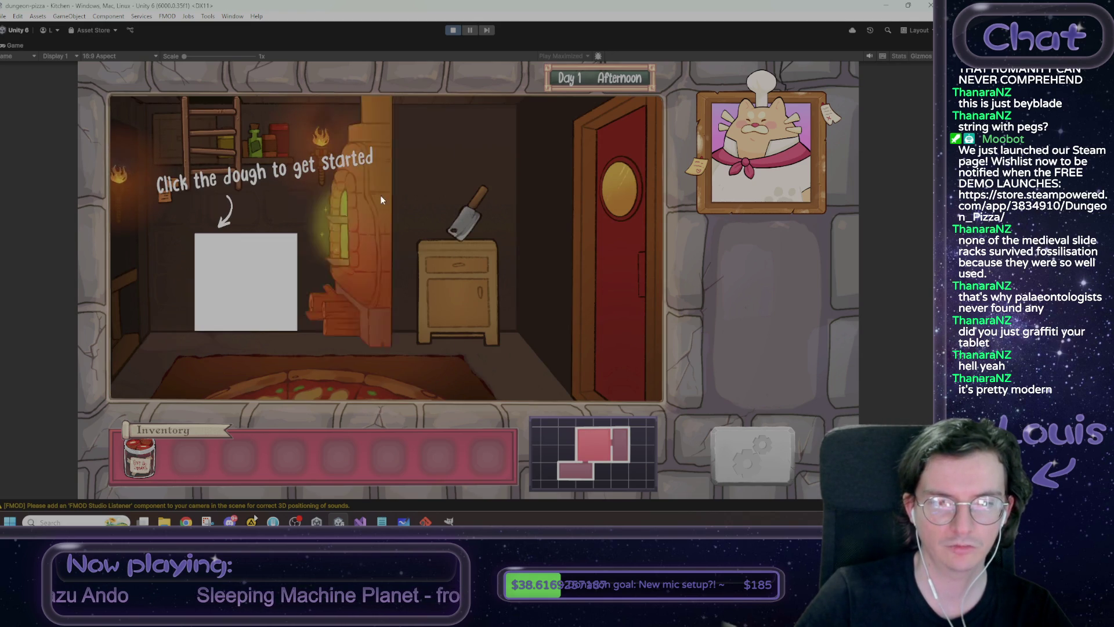
pyautogui.click(237, 271)
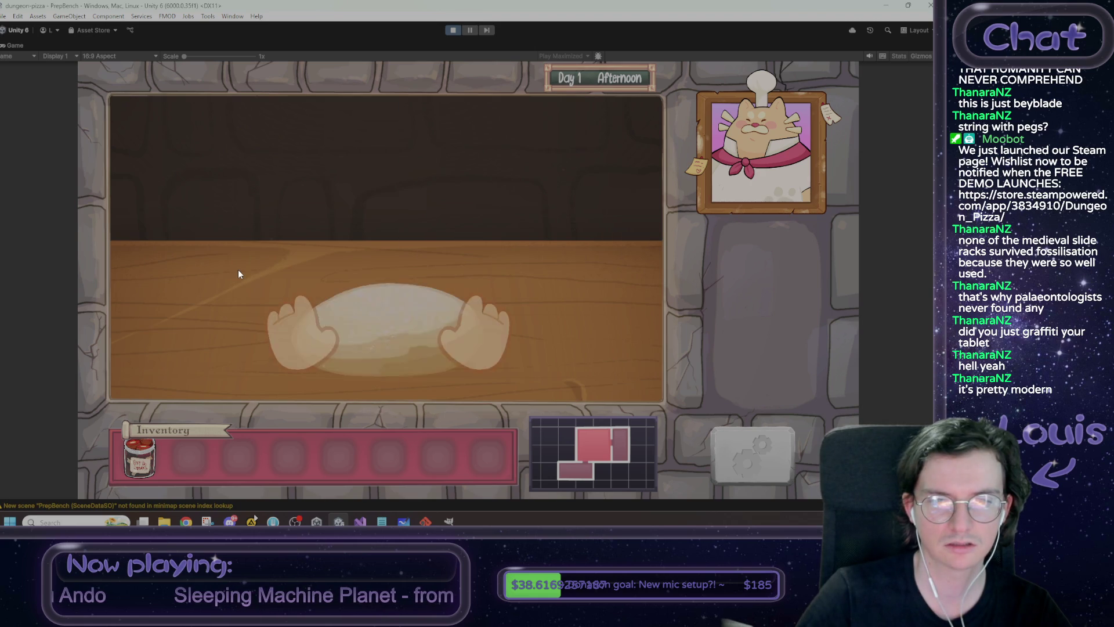
# Knead and roll the dough until the gauge turns green, making the pizza base.
pyautogui.moveTo(385, 259)
pyautogui.mouseDown()
pyautogui.moveTo(384, 231)
pyautogui.moveTo(393, 293)
pyautogui.moveTo(395, 256)
pyautogui.moveTo(396, 356)
pyautogui.moveTo(394, 225)
pyautogui.moveTo(391, 340)
pyautogui.mouseUp()
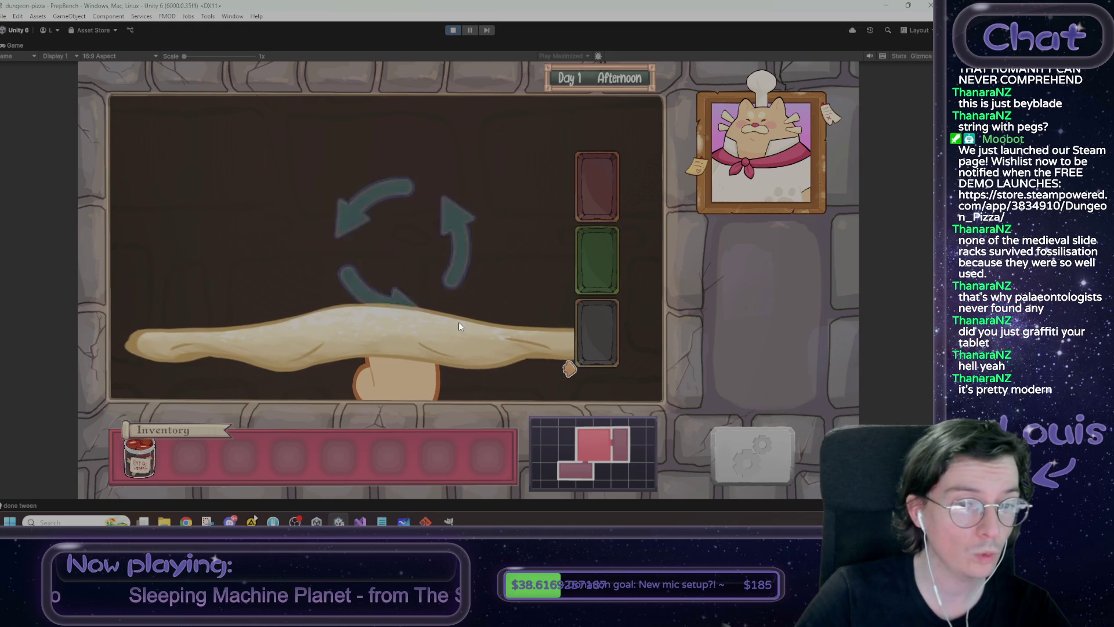
pyautogui.moveTo(350, 272)
pyautogui.mouseDown()
pyautogui.moveTo(423, 264)
pyautogui.moveTo(383, 293)
pyautogui.moveTo(397, 254)
pyautogui.moveTo(415, 382)
pyautogui.mouseUp()
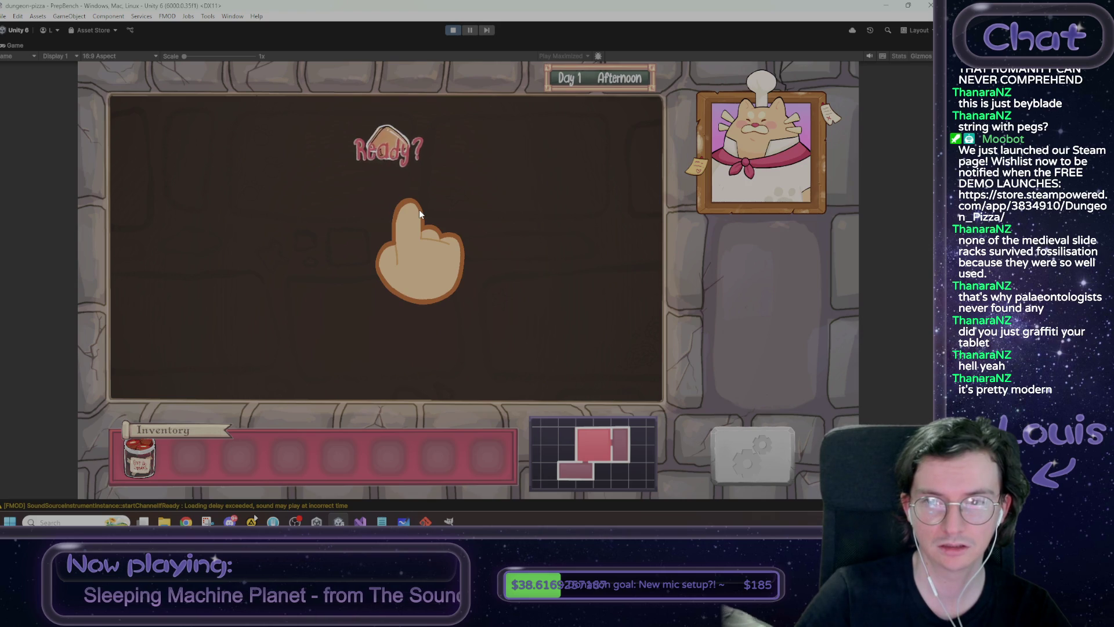
pyautogui.click(419, 214)
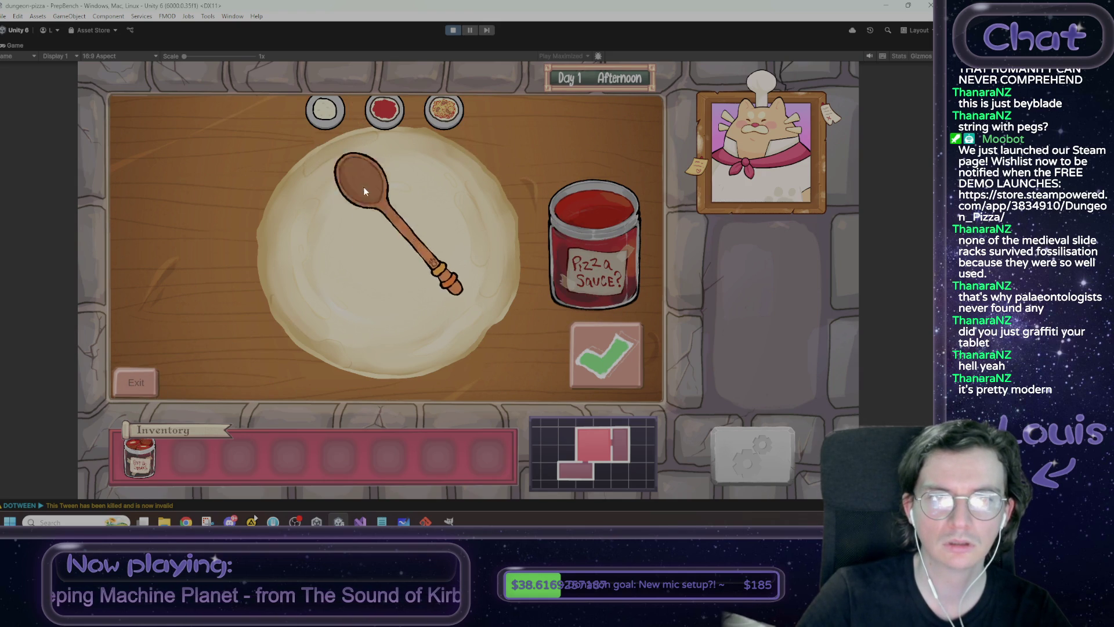
# Spread red sauce over the whole base, then stop the playtest.
pyautogui.moveTo(583, 229)
pyautogui.mouseDown()
pyautogui.moveTo(421, 219)
pyautogui.moveTo(307, 255)
pyautogui.moveTo(388, 112)
pyautogui.moveTo(488, 204)
pyautogui.moveTo(509, 248)
pyautogui.moveTo(482, 316)
pyautogui.moveTo(546, 229)
pyautogui.moveTo(396, 173)
pyautogui.moveTo(588, 197)
pyautogui.moveTo(304, 354)
pyautogui.moveTo(190, 380)
pyautogui.moveTo(236, 339)
pyautogui.moveTo(445, 291)
pyautogui.moveTo(427, 360)
pyautogui.moveTo(580, 347)
pyautogui.moveTo(509, 346)
pyautogui.moveTo(586, 237)
pyautogui.moveTo(462, 110)
pyautogui.moveTo(522, 191)
pyautogui.moveTo(587, 326)
pyautogui.moveTo(549, 248)
pyautogui.moveTo(474, 251)
pyautogui.moveTo(371, 304)
pyautogui.moveTo(451, 319)
pyautogui.moveTo(446, 264)
pyautogui.moveTo(242, 280)
pyautogui.moveTo(422, 288)
pyautogui.moveTo(401, 300)
pyautogui.moveTo(212, 295)
pyautogui.moveTo(368, 300)
pyautogui.moveTo(367, 291)
pyautogui.moveTo(225, 283)
pyautogui.moveTo(477, 179)
pyautogui.moveTo(506, 153)
pyautogui.moveTo(494, 189)
pyautogui.moveTo(514, 226)
pyautogui.moveTo(457, 298)
pyautogui.moveTo(440, 312)
pyautogui.moveTo(315, 271)
pyautogui.moveTo(375, 217)
pyautogui.moveTo(354, 156)
pyautogui.moveTo(420, 110)
pyautogui.moveTo(239, 231)
pyautogui.moveTo(499, 243)
pyautogui.moveTo(271, 275)
pyautogui.moveTo(447, 279)
pyautogui.moveTo(142, 255)
pyautogui.moveTo(481, 257)
pyautogui.moveTo(401, 192)
pyautogui.moveTo(413, 360)
pyautogui.moveTo(380, 346)
pyautogui.moveTo(381, 174)
pyautogui.moveTo(382, 388)
pyautogui.moveTo(369, 137)
pyautogui.moveTo(400, 395)
pyautogui.moveTo(392, 203)
pyautogui.moveTo(398, 388)
pyautogui.moveTo(384, 155)
pyautogui.moveTo(405, 397)
pyautogui.mouseUp()
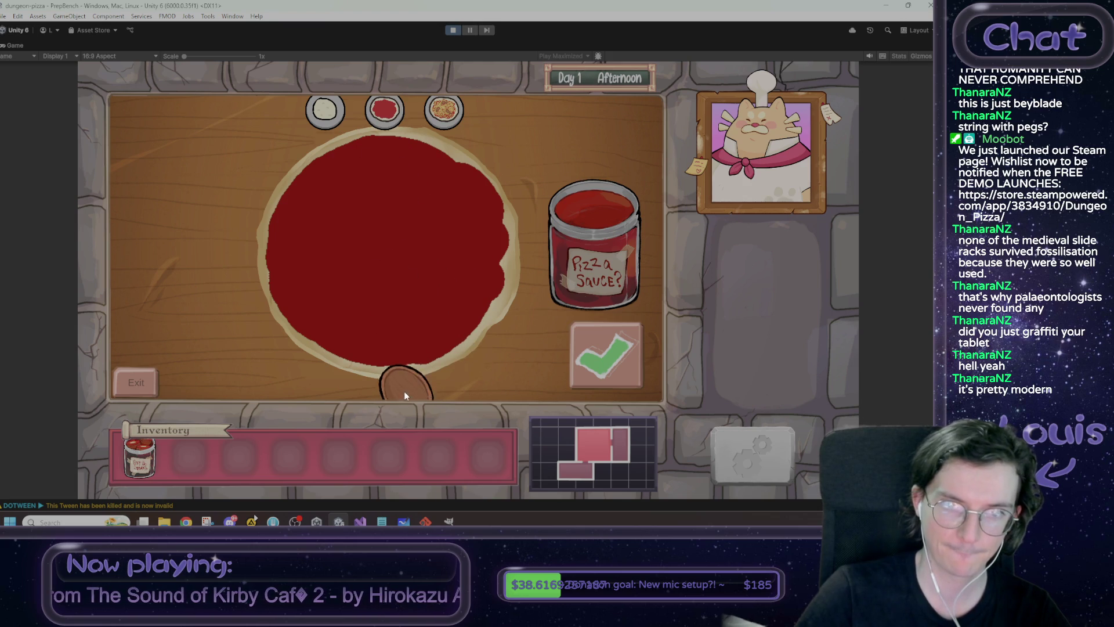
pyautogui.moveTo(449, 343)
pyautogui.mouseDown()
pyautogui.moveTo(467, 286)
pyautogui.moveTo(371, 261)
pyautogui.moveTo(262, 205)
pyautogui.moveTo(443, 145)
pyautogui.moveTo(453, 285)
pyautogui.moveTo(529, 213)
pyautogui.moveTo(534, 224)
pyautogui.moveTo(582, 197)
pyautogui.moveTo(349, 284)
pyautogui.moveTo(116, 405)
pyautogui.mouseUp()
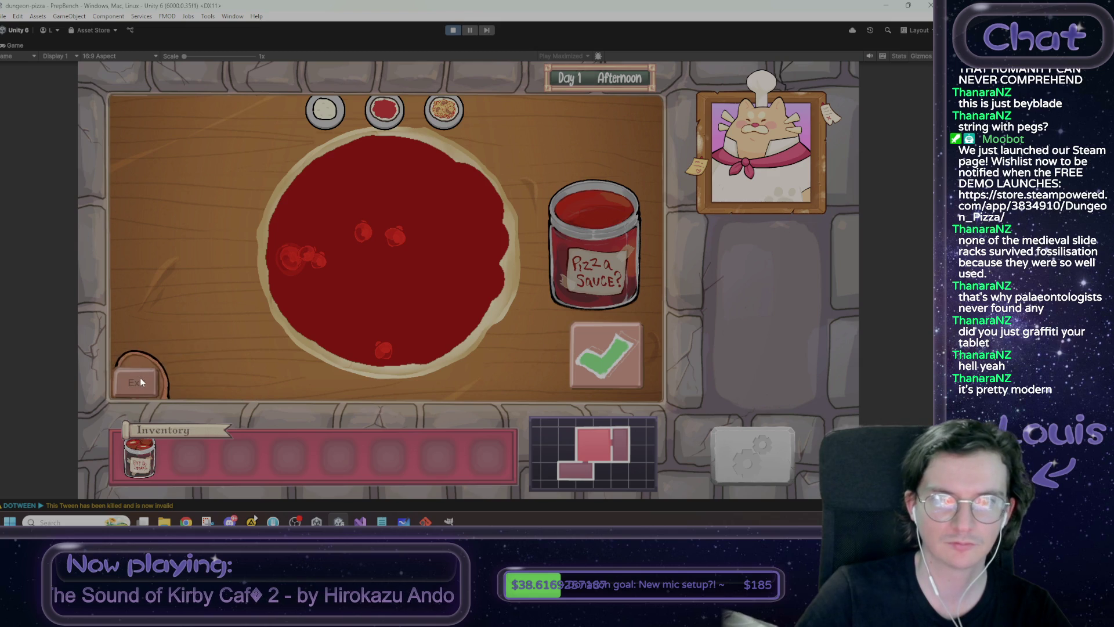
pyautogui.click(453, 30)
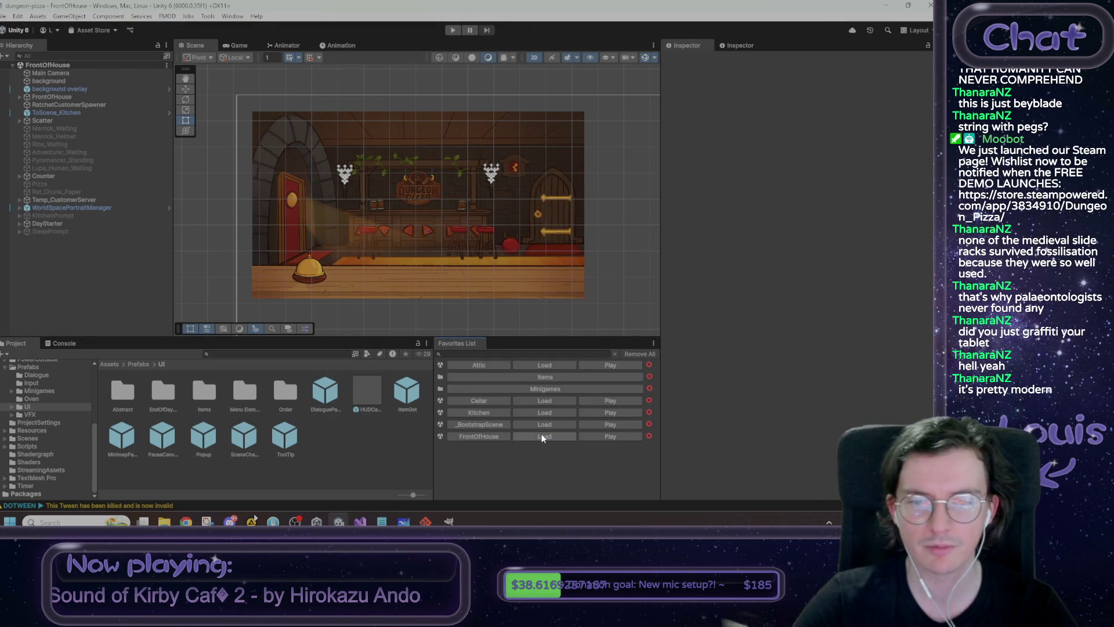
# Load the Kitchen scene from Favorites, start Play mode, and open the mushroom cutting board.
pyautogui.click(528, 411)
pyautogui.click(453, 31)
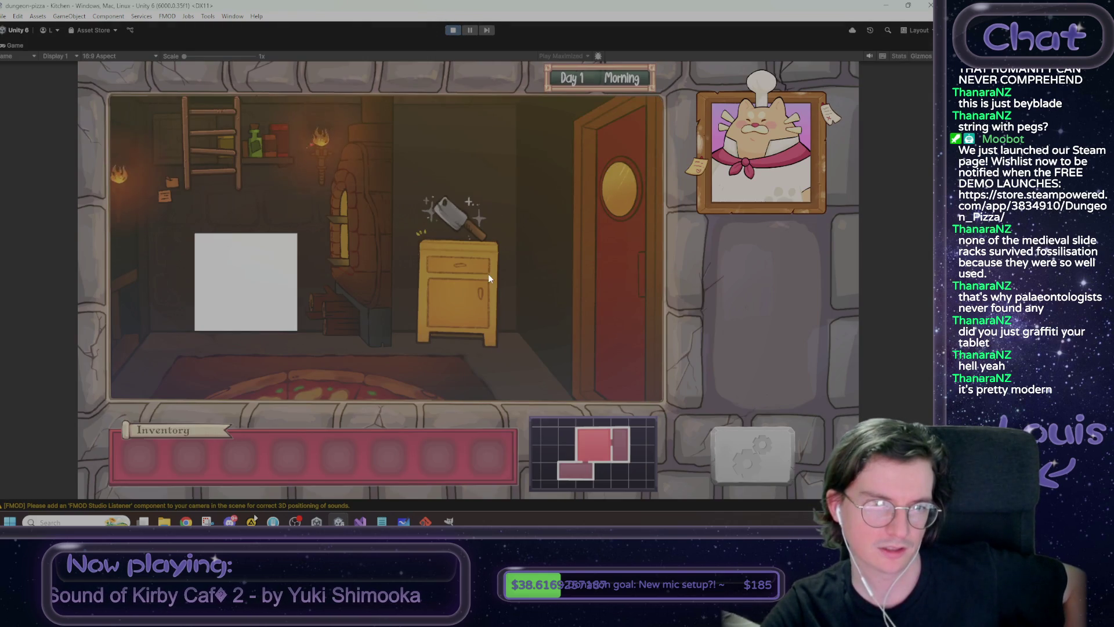
pyautogui.click(489, 274)
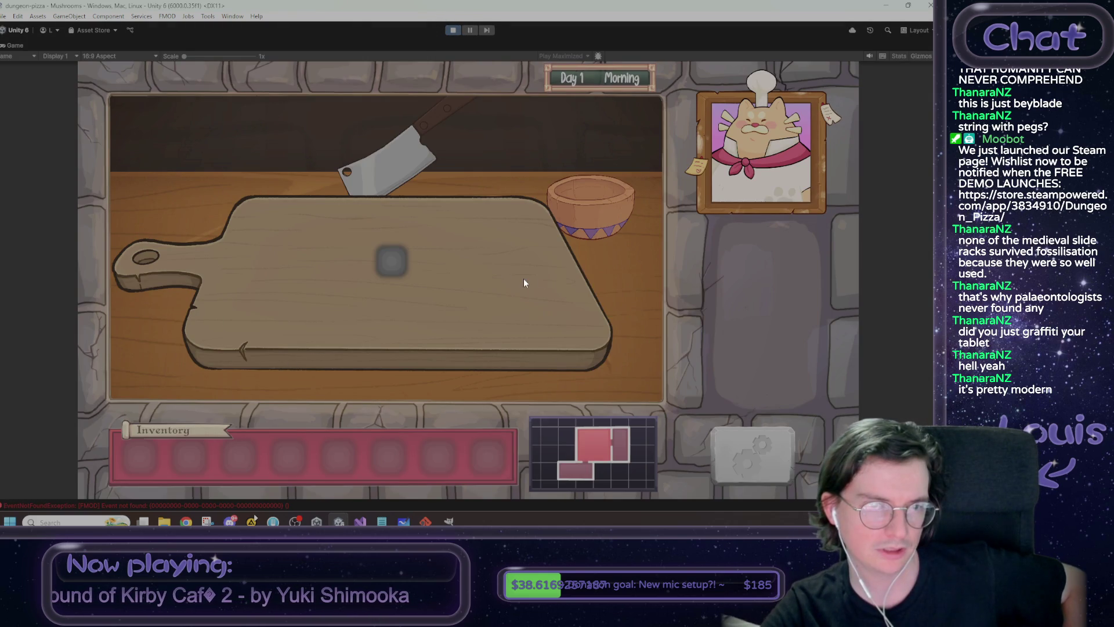
# Return to the kitchen, view the oven close-up, then go to the prep bench.
pyautogui.click(186, 319)
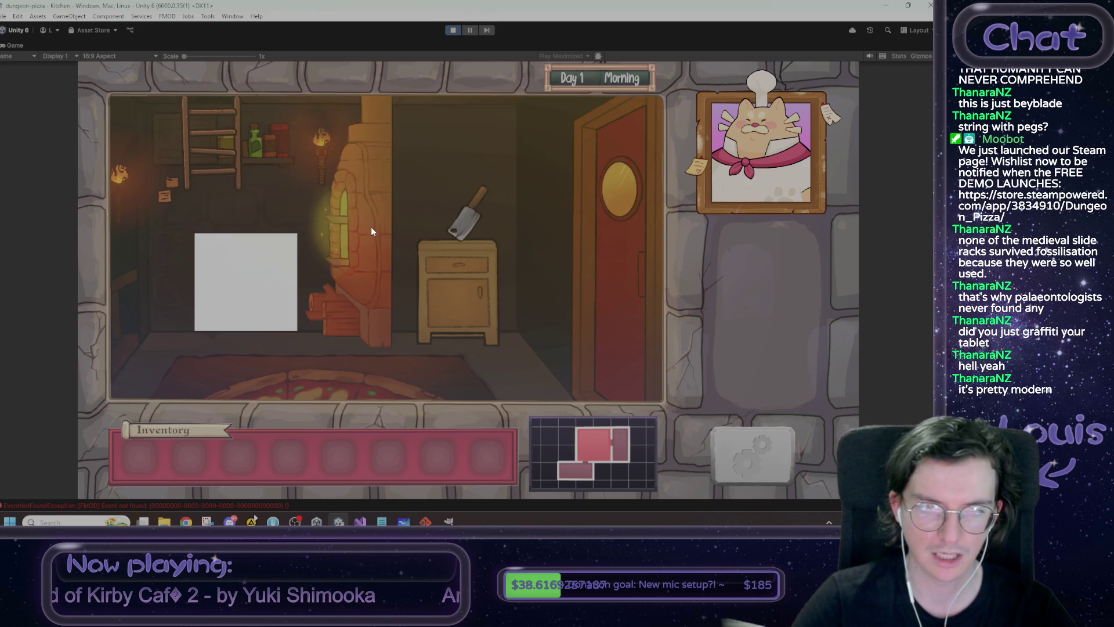
pyautogui.click(359, 264)
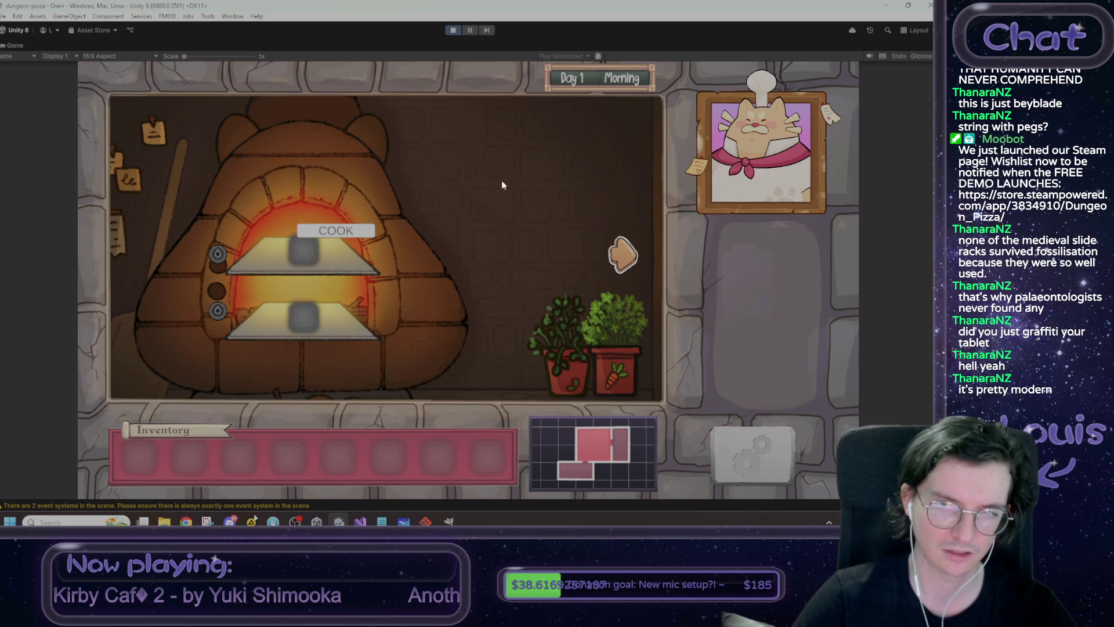
pyautogui.click(630, 269)
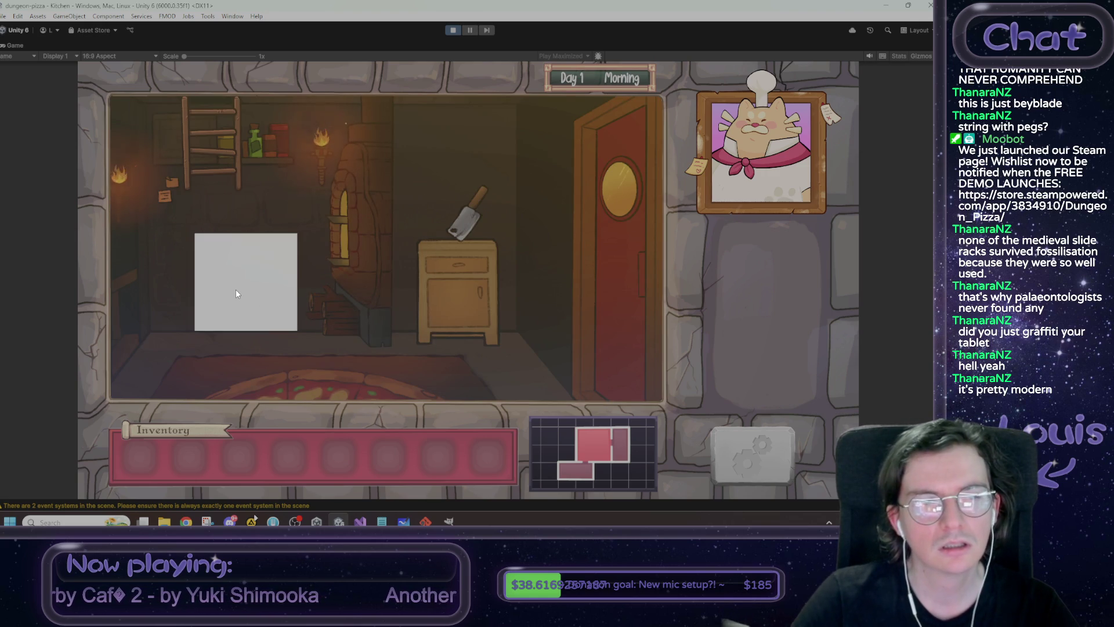
pyautogui.click(235, 290)
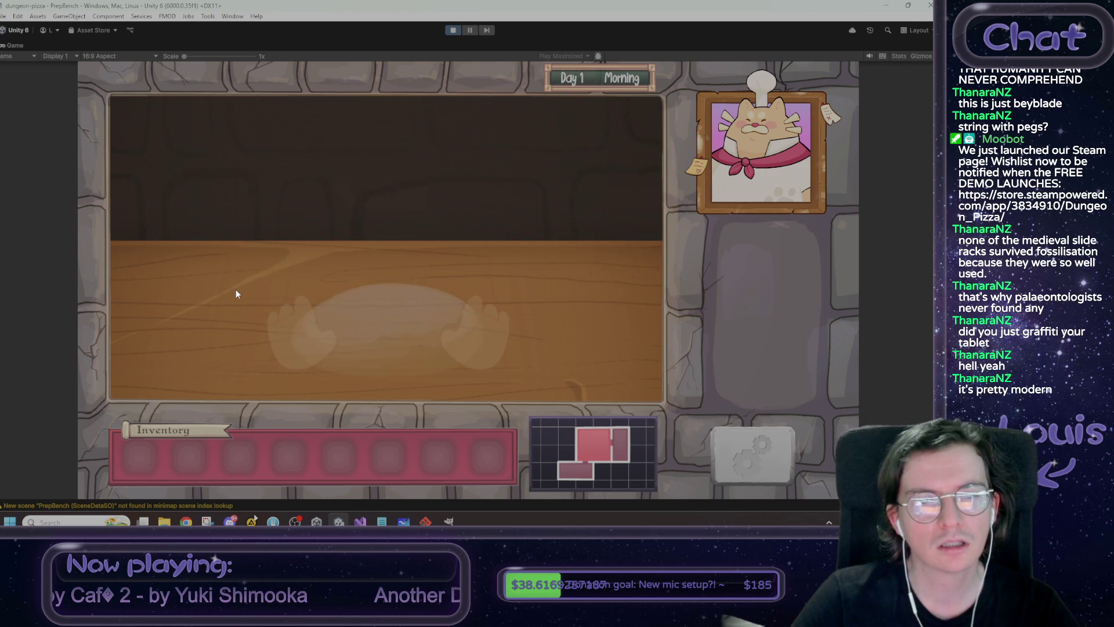
# Knead the dough, spin it flatter, and roll it into a ball.
pyautogui.moveTo(414, 386)
pyautogui.mouseDown()
pyautogui.moveTo(385, 238)
pyautogui.moveTo(406, 361)
pyautogui.moveTo(395, 249)
pyautogui.moveTo(416, 364)
pyautogui.moveTo(402, 203)
pyautogui.moveTo(395, 303)
pyautogui.moveTo(413, 404)
pyautogui.mouseUp()
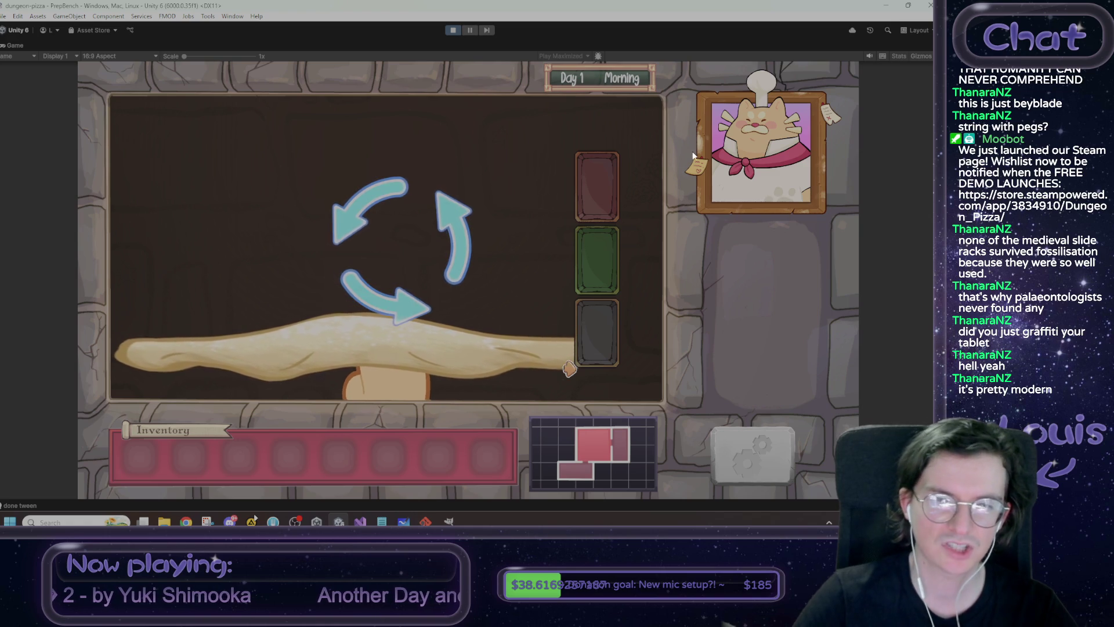
pyautogui.moveTo(402, 345)
pyautogui.mouseDown()
pyautogui.moveTo(453, 347)
pyautogui.moveTo(392, 356)
pyautogui.moveTo(182, 308)
pyautogui.moveTo(199, 363)
pyautogui.moveTo(489, 401)
pyautogui.mouseUp()
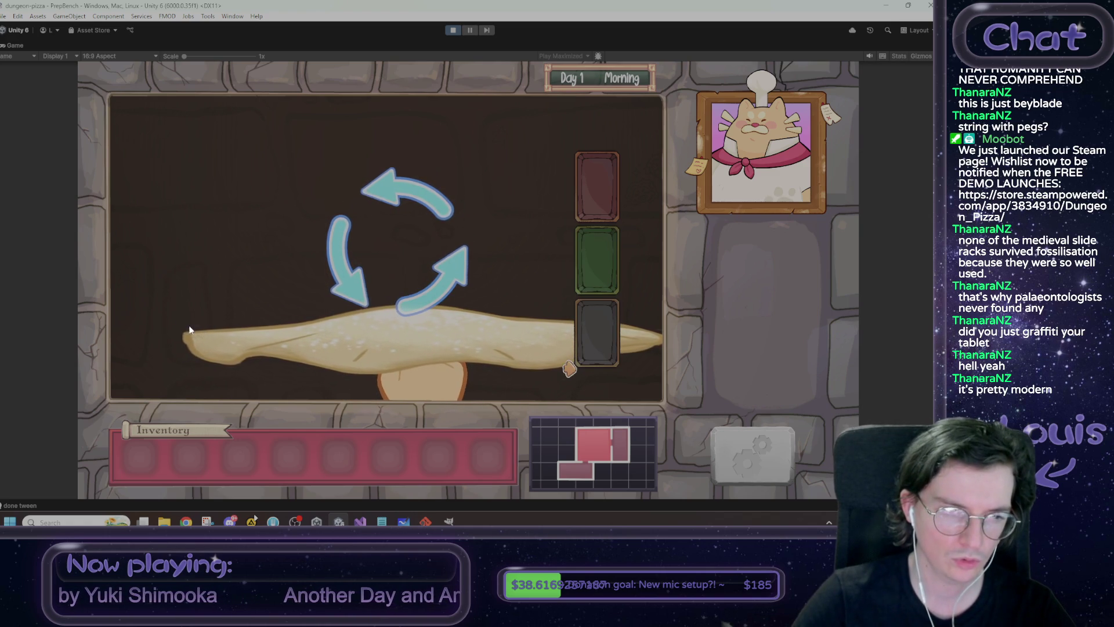
pyautogui.moveTo(197, 322)
pyautogui.mouseDown()
pyautogui.moveTo(383, 383)
pyautogui.moveTo(590, 340)
pyautogui.moveTo(299, 191)
pyautogui.moveTo(363, 258)
pyautogui.mouseUp()
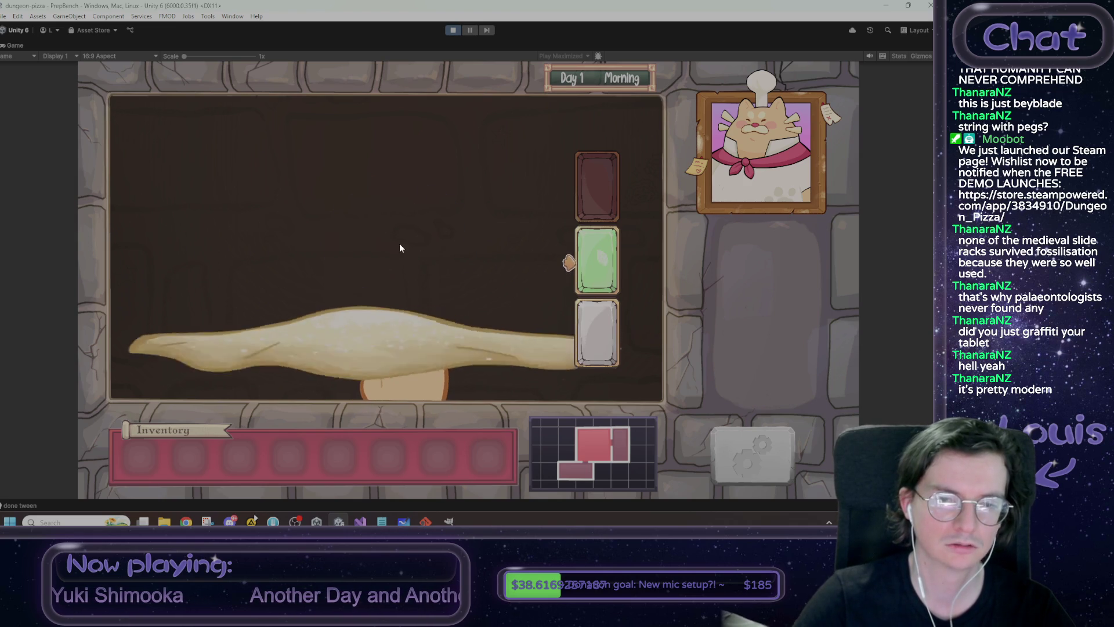
pyautogui.moveTo(429, 267); pyautogui.dragTo(409, 349)
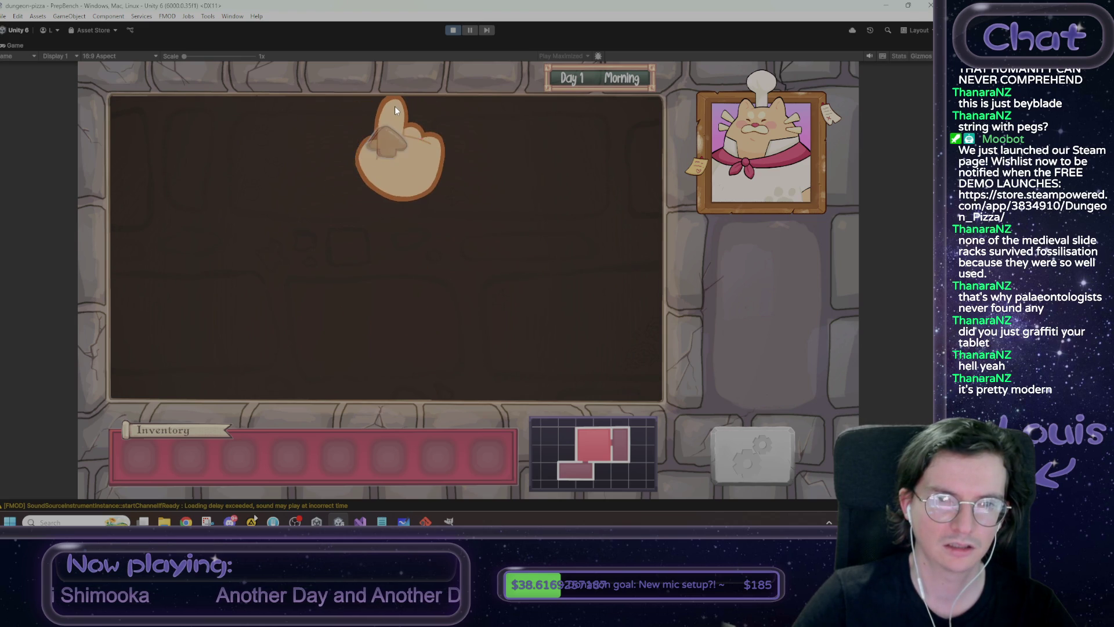
# Drop in a fresh dough base, spread sauce over it with the spoon, and stop playtesting.
pyautogui.click(412, 316)
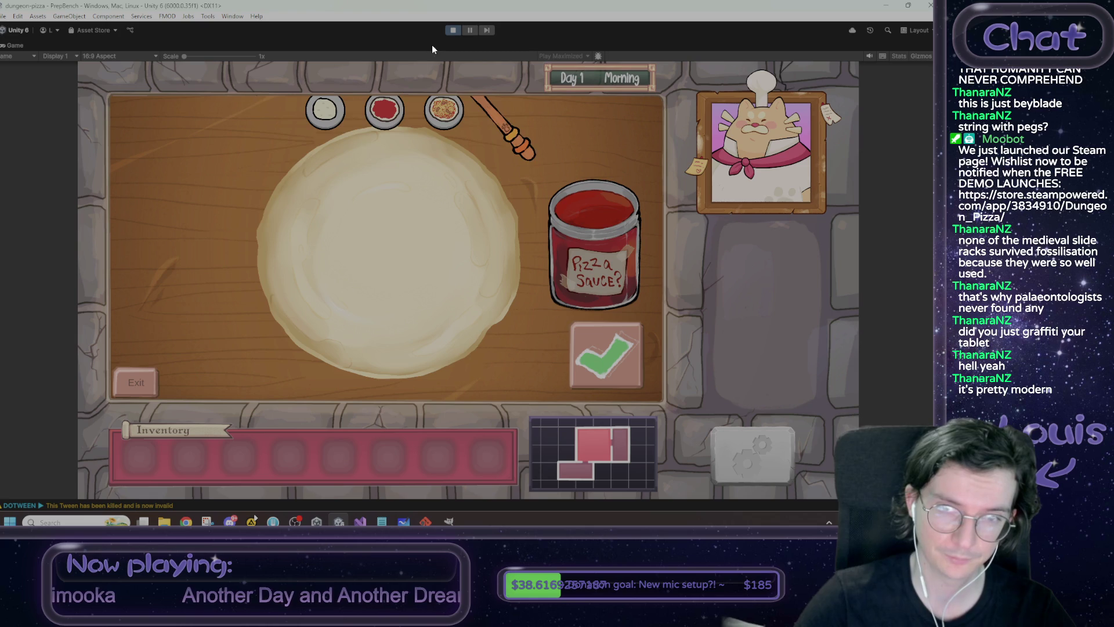
pyautogui.moveTo(172, 335)
pyautogui.mouseDown()
pyautogui.moveTo(189, 288)
pyautogui.moveTo(192, 187)
pyautogui.moveTo(209, 275)
pyautogui.moveTo(391, 166)
pyautogui.moveTo(563, 201)
pyautogui.moveTo(468, 197)
pyautogui.moveTo(283, 260)
pyautogui.moveTo(239, 256)
pyautogui.moveTo(600, 197)
pyautogui.moveTo(406, 302)
pyautogui.moveTo(607, 296)
pyautogui.moveTo(603, 313)
pyautogui.moveTo(594, 207)
pyautogui.moveTo(455, 158)
pyautogui.moveTo(277, 306)
pyautogui.moveTo(298, 291)
pyautogui.moveTo(382, 380)
pyautogui.moveTo(479, 339)
pyautogui.moveTo(494, 284)
pyautogui.moveTo(392, 242)
pyautogui.moveTo(349, 85)
pyautogui.moveTo(340, 180)
pyautogui.moveTo(356, 127)
pyautogui.moveTo(409, 194)
pyautogui.moveTo(356, 227)
pyautogui.moveTo(446, 279)
pyautogui.moveTo(428, 252)
pyautogui.moveTo(505, 296)
pyautogui.moveTo(552, 243)
pyautogui.moveTo(511, 195)
pyautogui.moveTo(301, 243)
pyautogui.moveTo(218, 335)
pyautogui.moveTo(146, 387)
pyautogui.mouseUp()
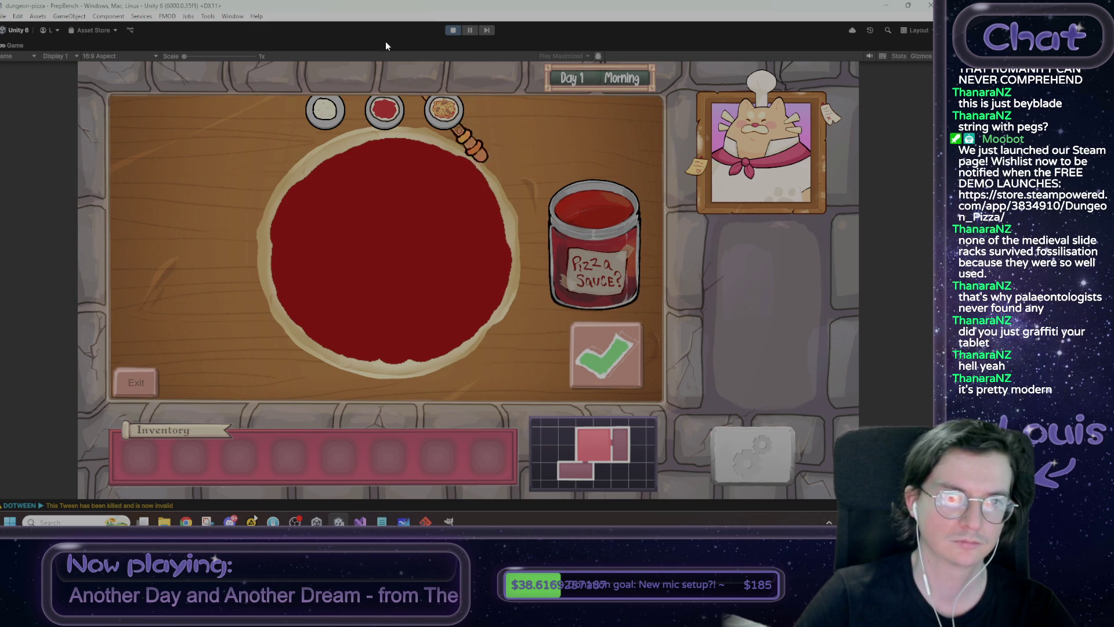
pyautogui.click(453, 30)
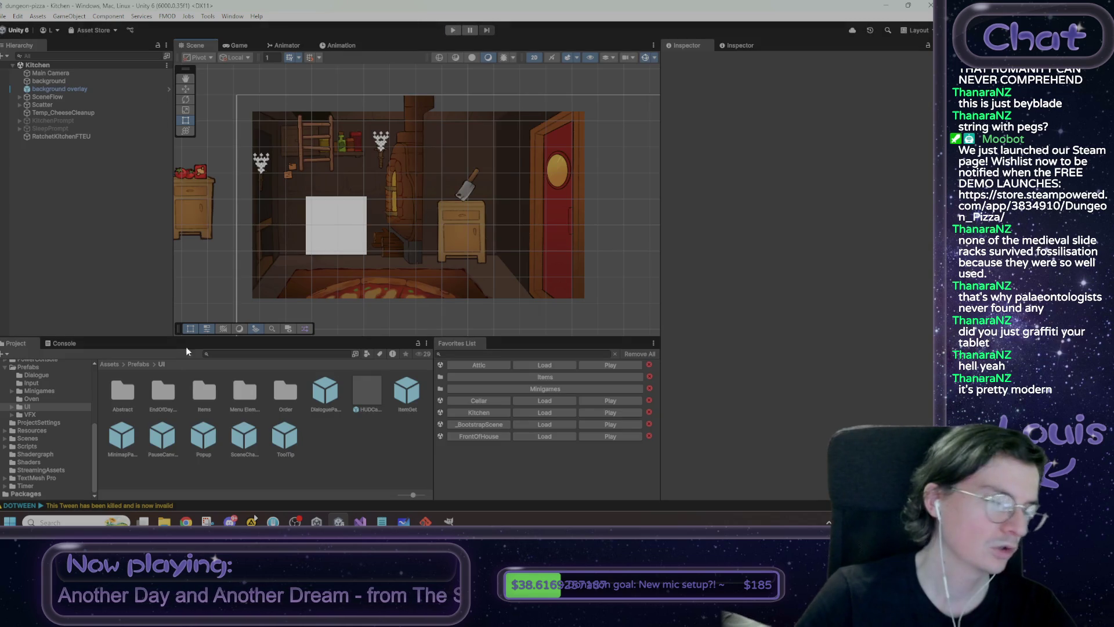
pyautogui.moveTo(448, 521)
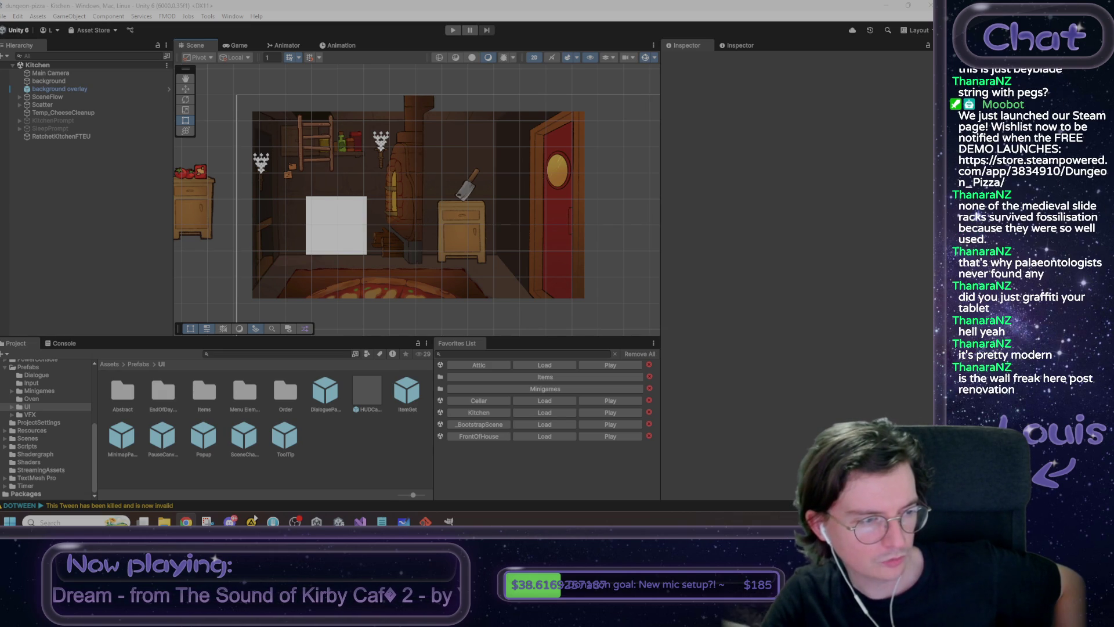
pyautogui.click(452, 31)
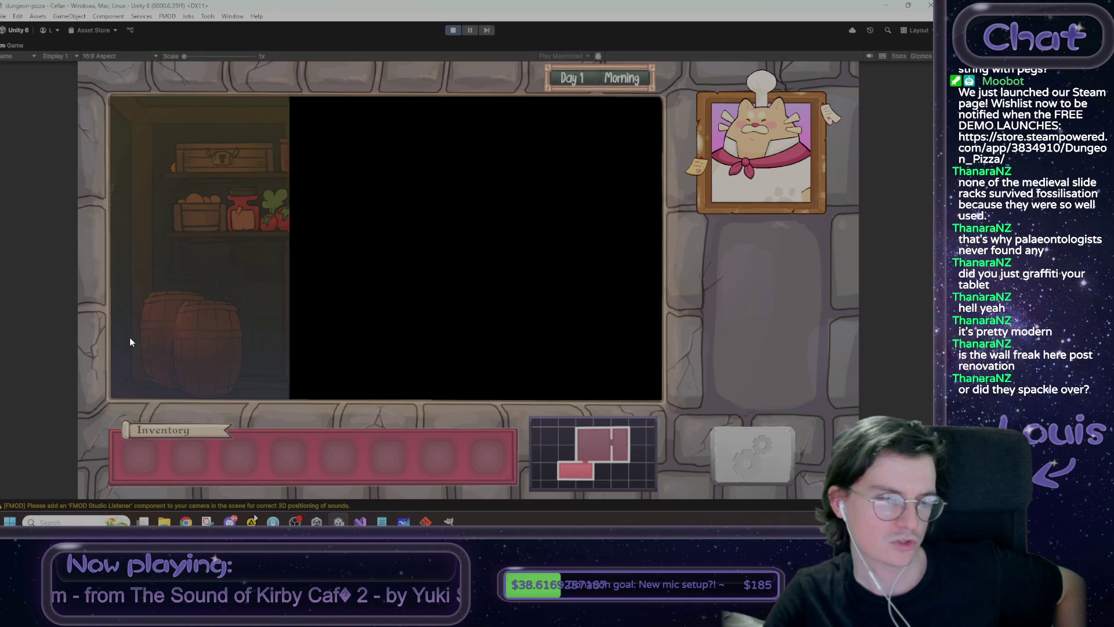
# Walk from the cellar into the Wall room to start the stranger's dialogue, then stop playtesting.
pyautogui.click(116, 294)
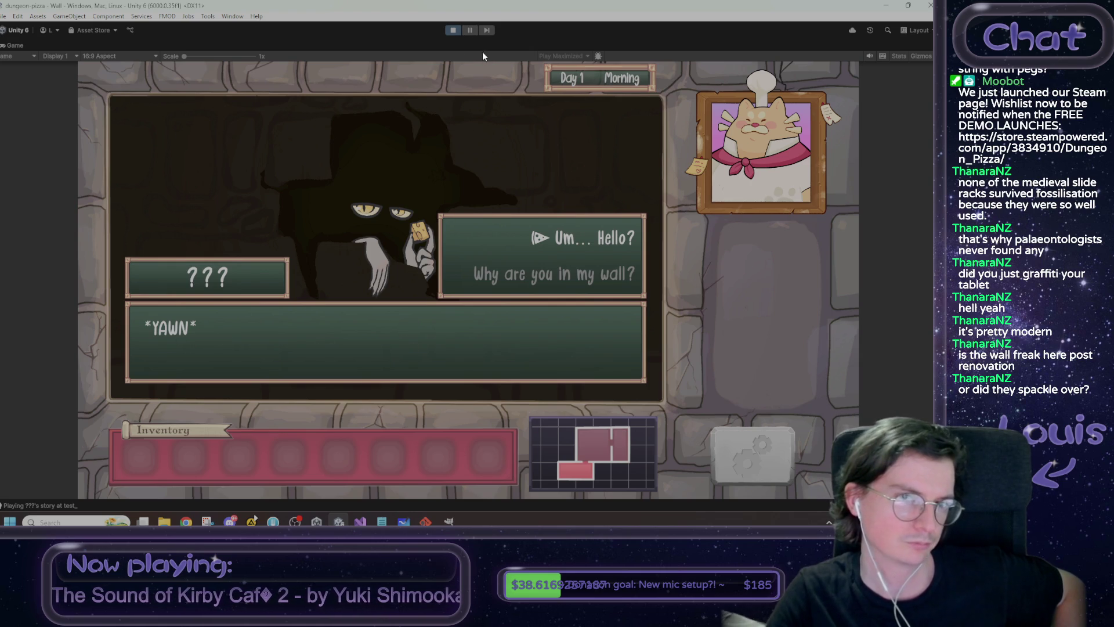
pyautogui.click(452, 33)
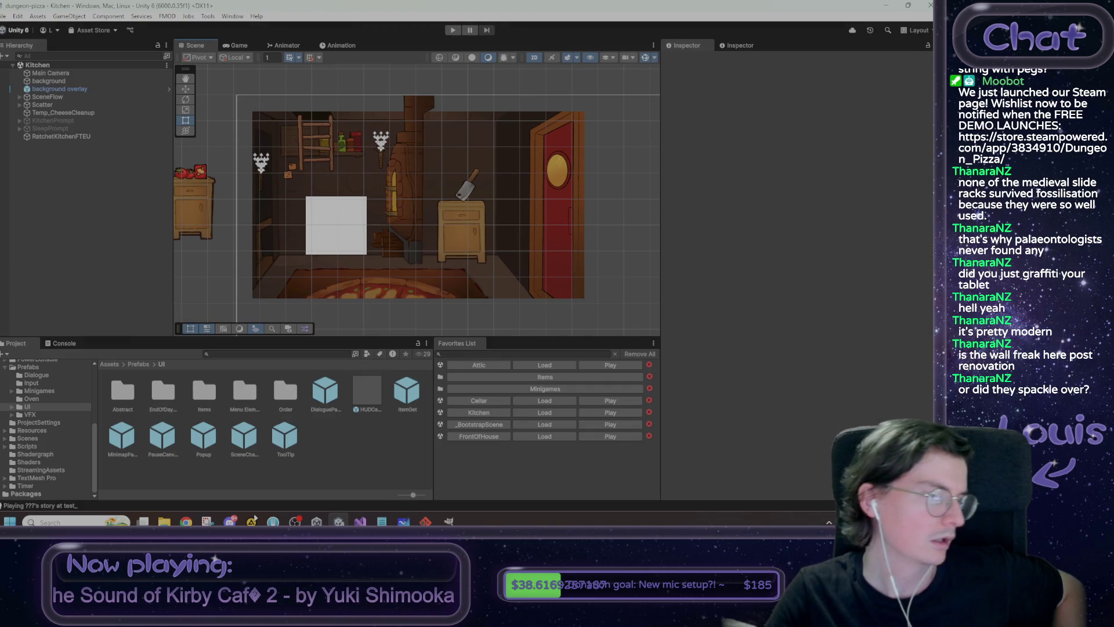